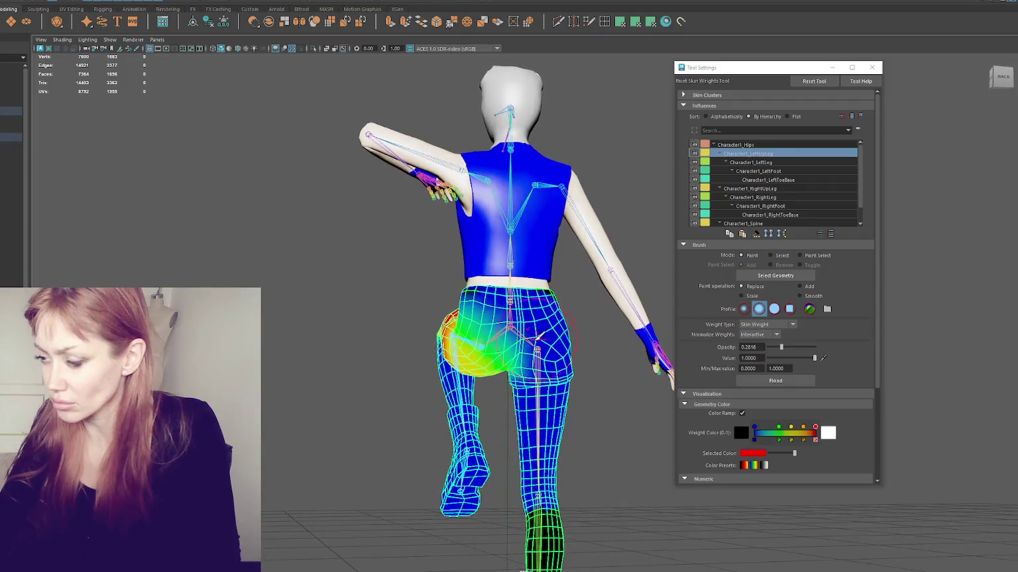
# - Lower the brush opacity to 0.1165 and paint upper-leg weight into the back of the hip
pyautogui.moveTo(775, 347); pyautogui.dragTo(768, 348)
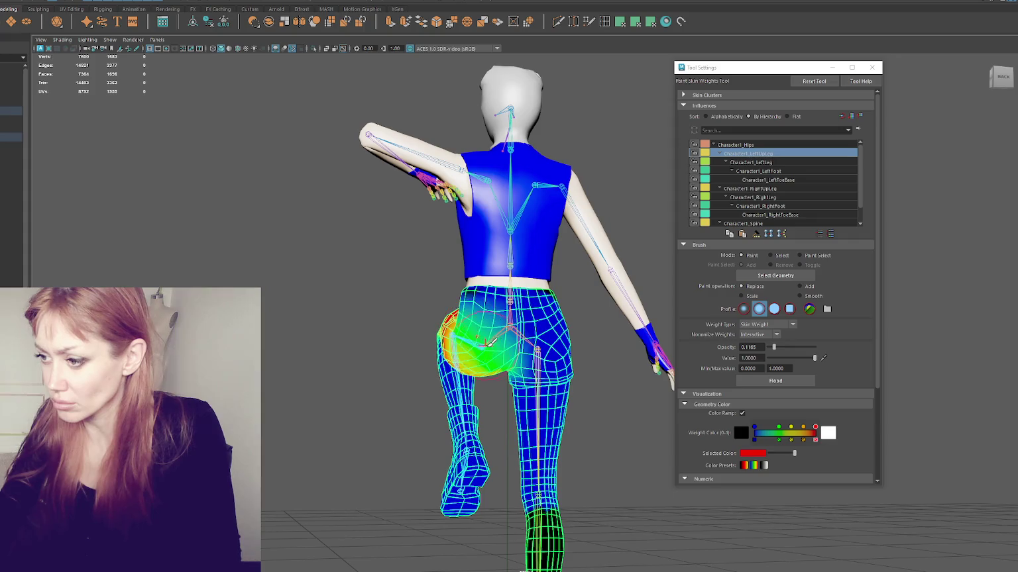
pyautogui.moveTo(487, 316); pyautogui.dragTo(397, 314)
pyautogui.press('q')
# - Rotate the hip joint to raise the left leg and check the shorts' deformation from the side
pyautogui.press('e')
pyautogui.moveTo(508, 321)
pyautogui.keyDown('alt'); pyautogui.mouseDown()
pyautogui.moveTo(557, 346)
pyautogui.moveTo(550, 310)
pyautogui.moveTo(582, 260)
pyautogui.mouseUp(); pyautogui.keyUp('alt')
pyautogui.scroll(3, 550, 310)
pyautogui.click(570, 284)
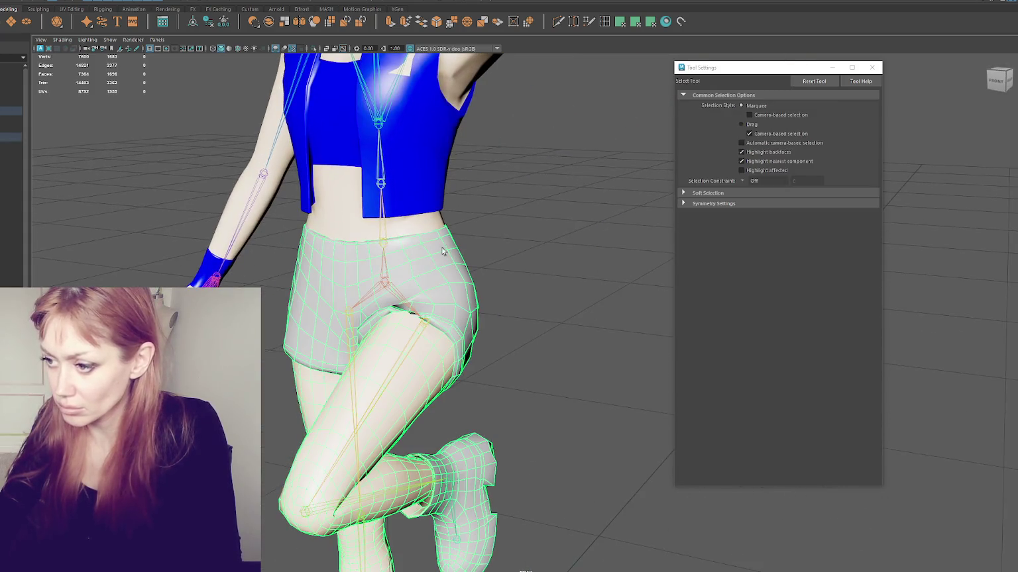
# - Start painting the shorts' skin weights and soften the front hip with a lowered-opacity brush
pyautogui.moveTo(560, 244); pyautogui.dragTo(522, 215, button='right')
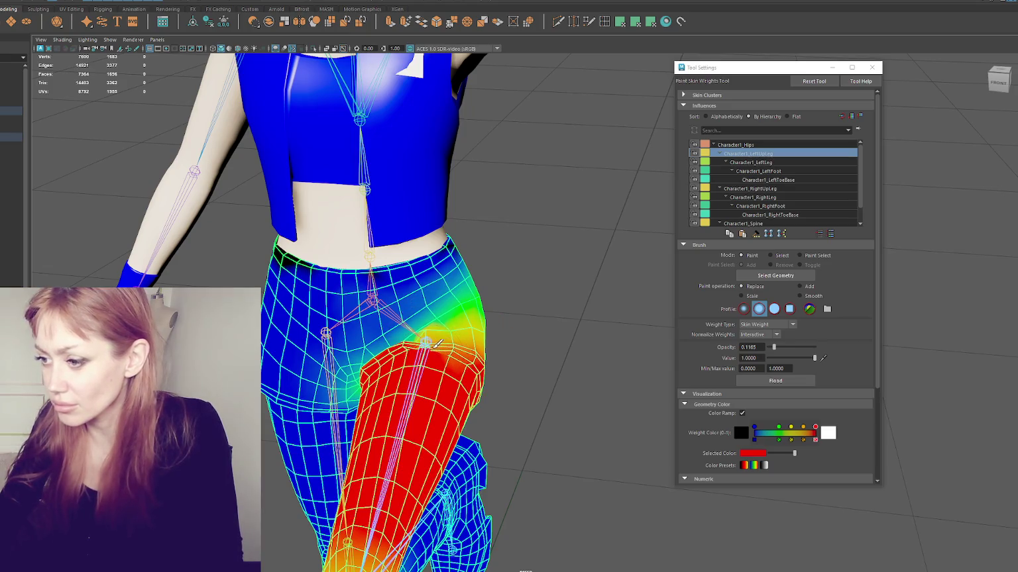
pyautogui.moveTo(773, 348)
pyautogui.mouseDown()
pyautogui.moveTo(815, 347)
pyautogui.moveTo(777, 347)
pyautogui.mouseUp()
pyautogui.moveTo(433, 328); pyautogui.dragTo(455, 326)
pyautogui.keyDown('alt'); pyautogui.moveTo(426, 338); pyautogui.dragTo(462, 359, button='middle'); pyautogui.keyUp('alt')
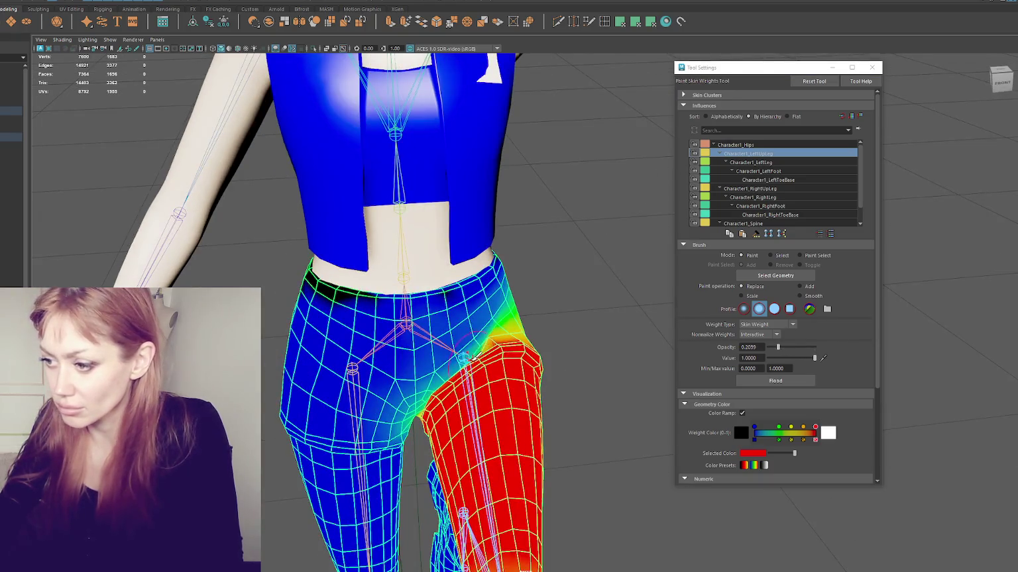
pyautogui.moveTo(451, 374)
pyautogui.keyDown('alt'); pyautogui.mouseDown()
pyautogui.moveTo(504, 378)
pyautogui.moveTo(434, 355)
pyautogui.mouseUp(); pyautogui.keyUp('alt')
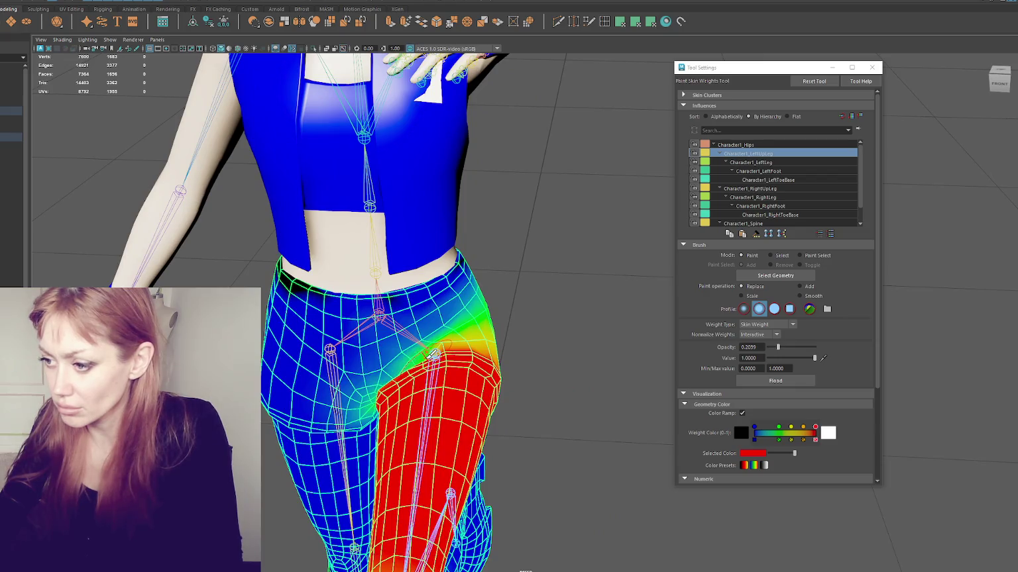
# - Drop the opacity to 0.0583 and feather Character1_LeftUpLeg weight across the hip crease and groin
pyautogui.moveTo(778, 354); pyautogui.dragTo(775, 353)
pyautogui.moveTo(438, 358)
pyautogui.keyDown('alt'); pyautogui.mouseDown()
pyautogui.moveTo(476, 396)
pyautogui.moveTo(465, 412)
pyautogui.moveTo(497, 392)
pyautogui.mouseUp(); pyautogui.keyUp('alt')
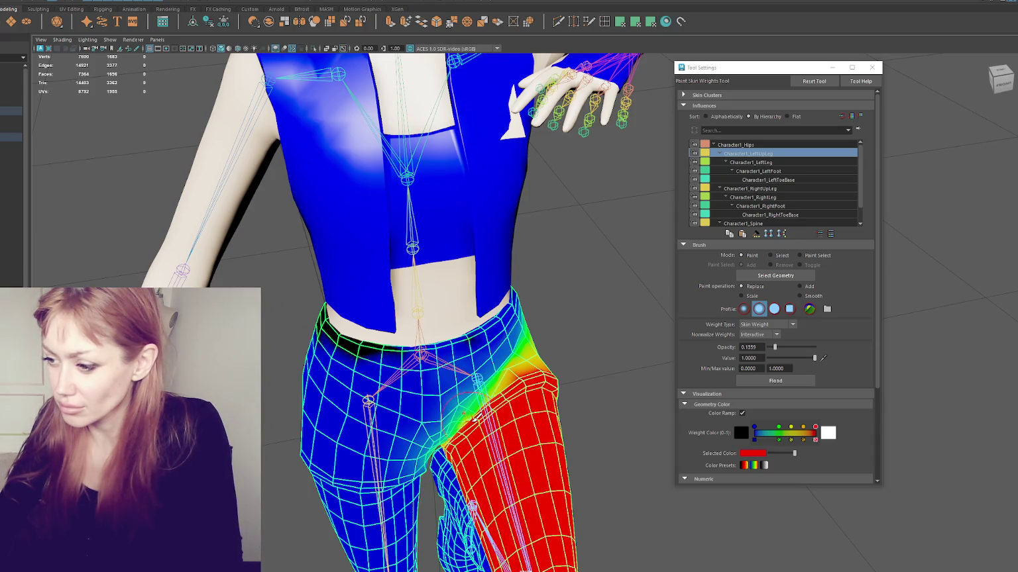
pyautogui.moveTo(767, 351); pyautogui.dragTo(769, 351)
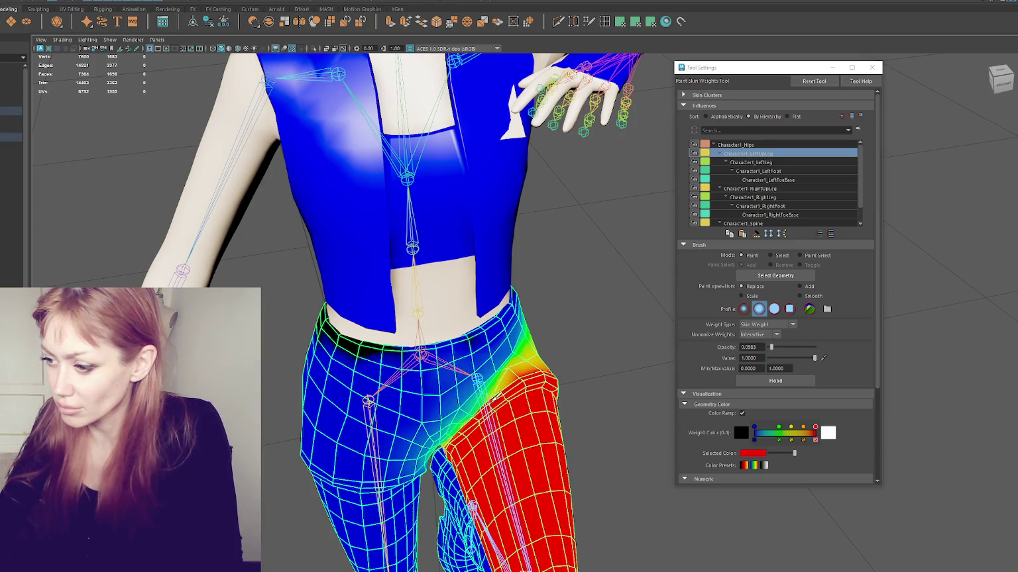
pyautogui.keyDown('alt'); pyautogui.moveTo(472, 402); pyautogui.dragTo(587, 391); pyautogui.keyUp('alt')
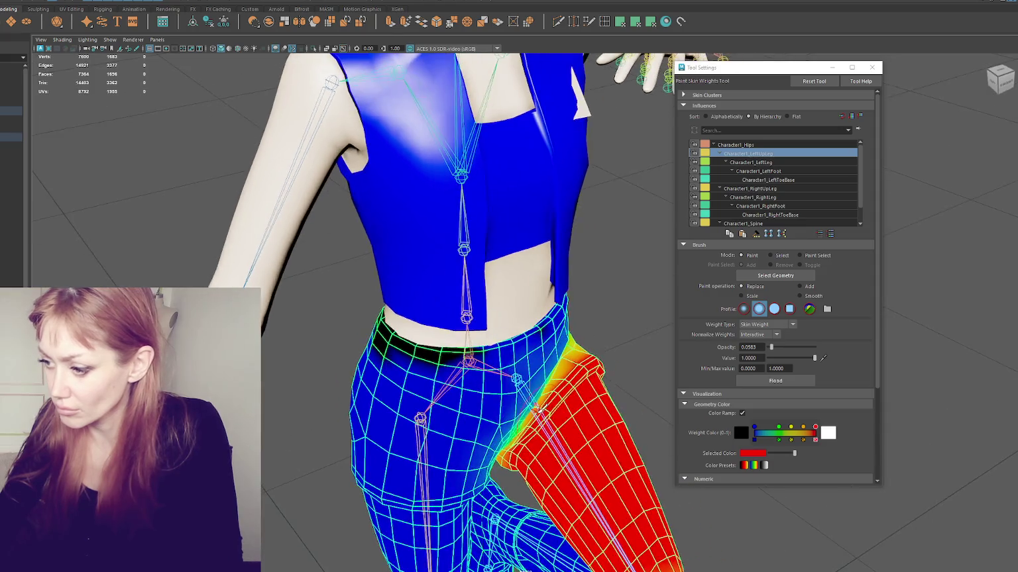
pyautogui.keyDown('alt'); pyautogui.moveTo(523, 428); pyautogui.dragTo(503, 398); pyautogui.keyUp('alt')
pyautogui.moveTo(531, 361)
pyautogui.keyDown('alt'); pyautogui.mouseDown()
pyautogui.moveTo(521, 364)
pyautogui.moveTo(416, 288)
pyautogui.mouseUp(); pyautogui.keyUp('alt')
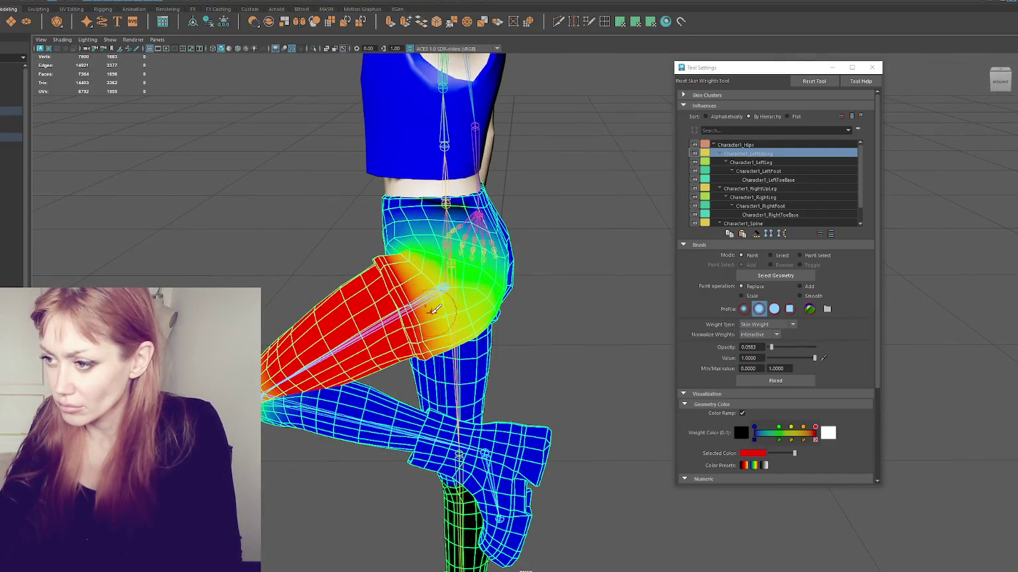
pyautogui.click(784, 163)
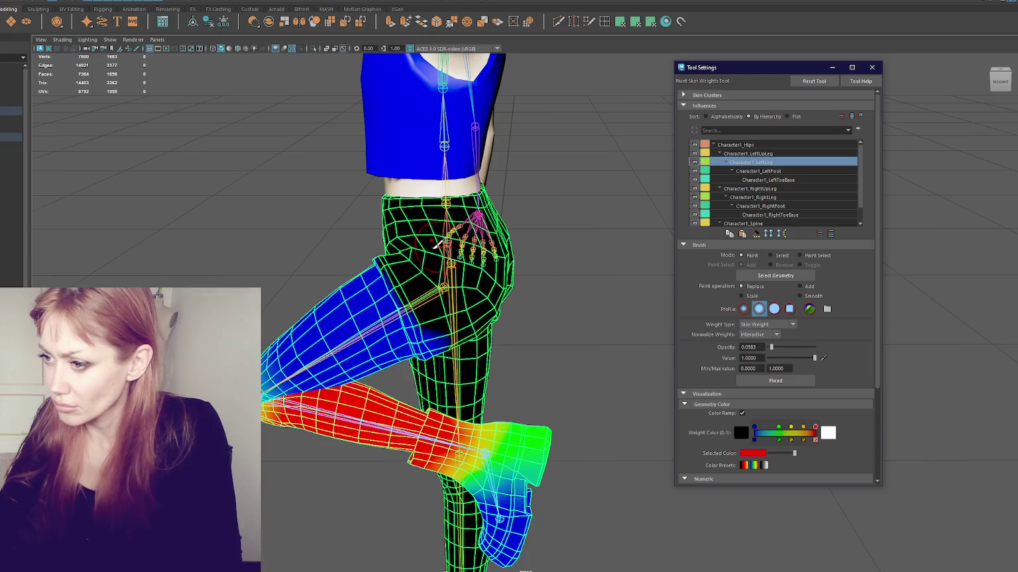
# - Show the shorts' Character1_Hips weights and inspect them from several angles, including below
pyautogui.click(766, 145)
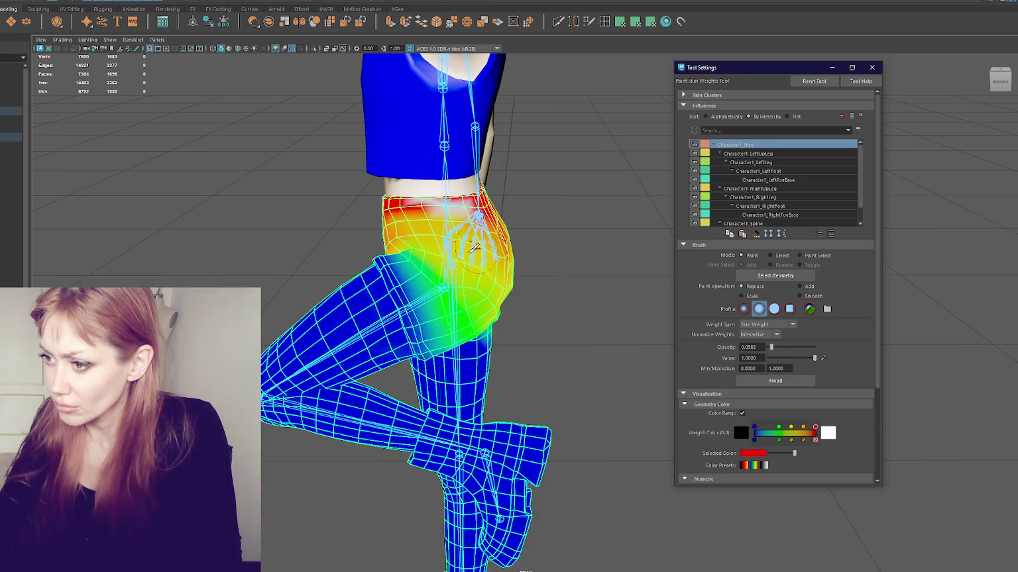
pyautogui.keyDown('alt'); pyautogui.moveTo(547, 269); pyautogui.dragTo(603, 250); pyautogui.keyUp('alt')
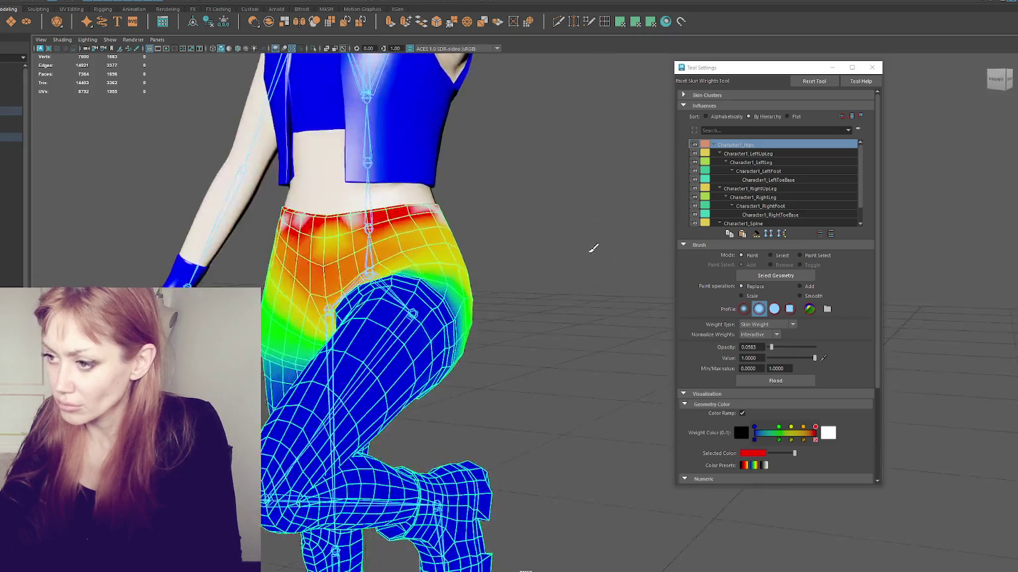
pyautogui.press('w')
pyautogui.keyDown('alt'); pyautogui.moveTo(526, 294); pyautogui.dragTo(526, 302); pyautogui.keyUp('alt')
pyautogui.scroll(-5, 526, 299)
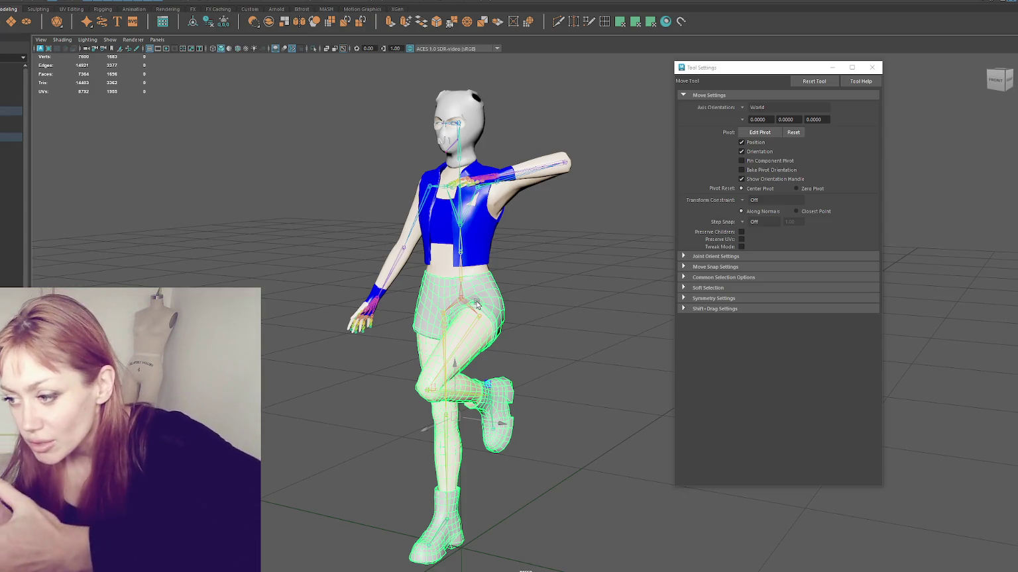
pyautogui.scroll(2, 569, 309)
pyautogui.keyDown('alt'); pyautogui.moveTo(569, 308); pyautogui.dragTo(464, 224); pyautogui.keyUp('alt')
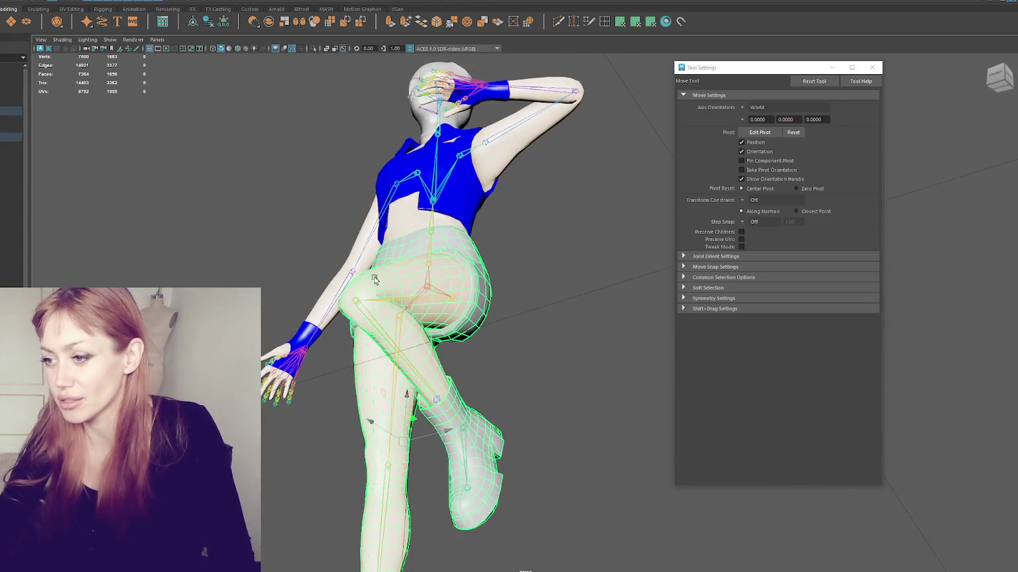
pyautogui.moveTo(464, 224)
pyautogui.keyDown('alt'); pyautogui.mouseDown()
pyautogui.moveTo(607, 212)
pyautogui.moveTo(349, 197)
pyautogui.mouseUp(); pyautogui.keyUp('alt')
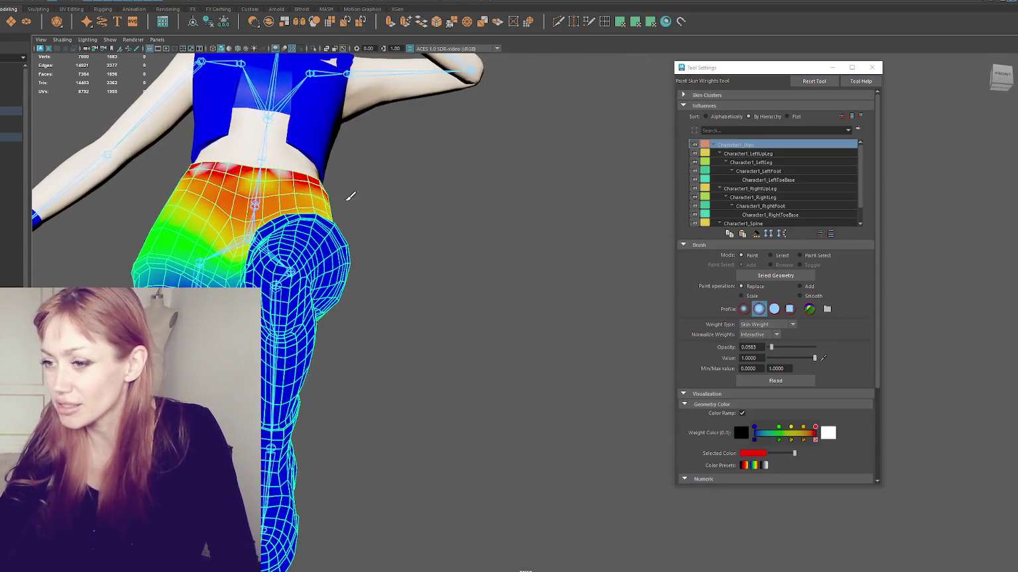
pyautogui.press('q')
pyautogui.keyDown('alt'); pyautogui.moveTo(150, 264); pyautogui.dragTo(280, 284); pyautogui.keyUp('alt')
pyautogui.scroll(3, 518, 254)
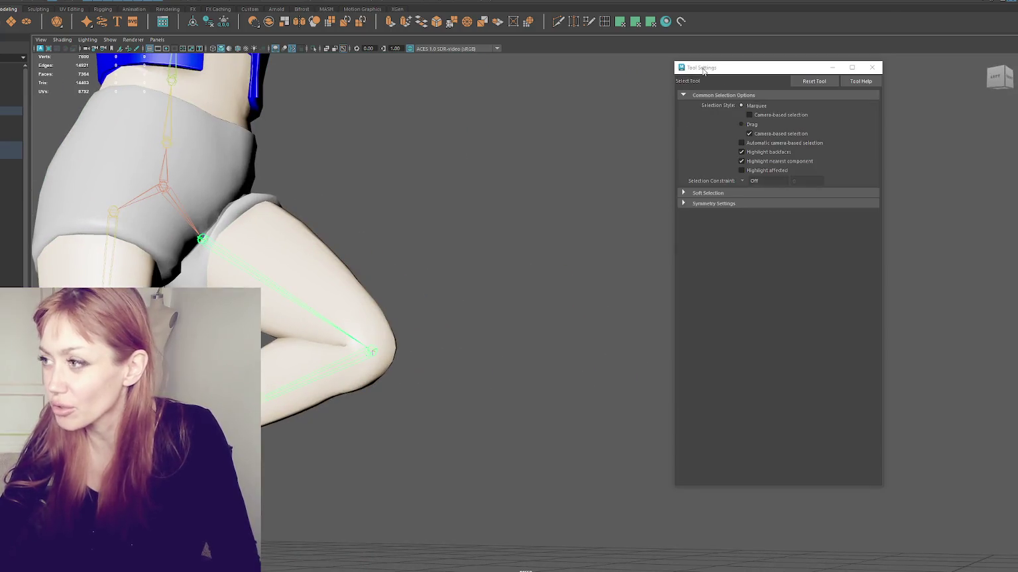
pyautogui.moveTo(700, 67); pyautogui.dragTo(647, 100)
pyautogui.scroll(3, 455, 184)
# - Resume Paint Skin Weights on the shorts and review the Normalize Weights options at the waist
pyautogui.rightClick(557, 180)
pyautogui.click(503, 167)
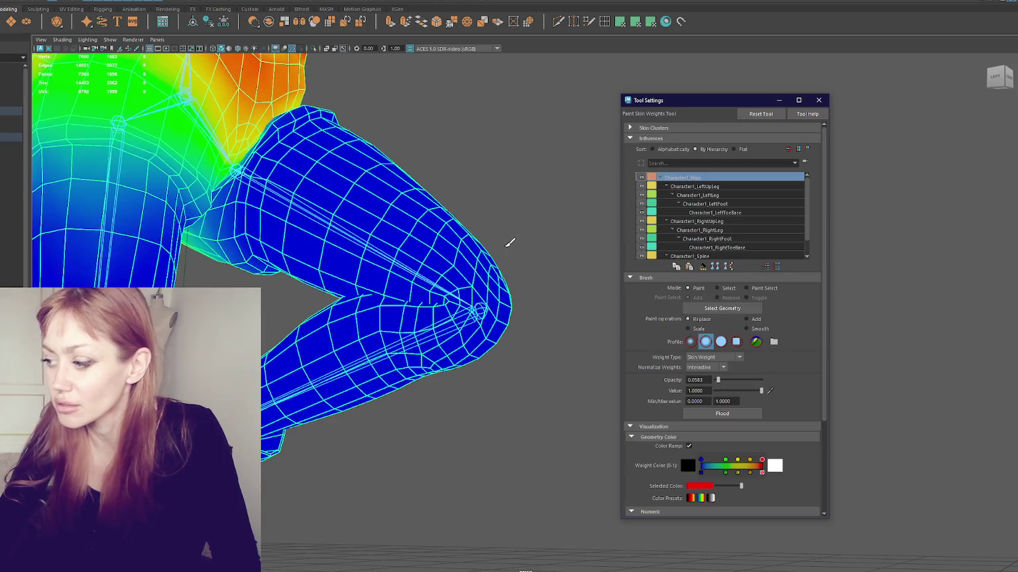
pyautogui.scroll(1, 509, 242)
pyautogui.scroll(1, 504, 234)
pyautogui.scroll(2, 473, 232)
pyautogui.scroll(1, 424, 251)
pyautogui.scroll(-3, 430, 273)
pyautogui.scroll(1, 424, 267)
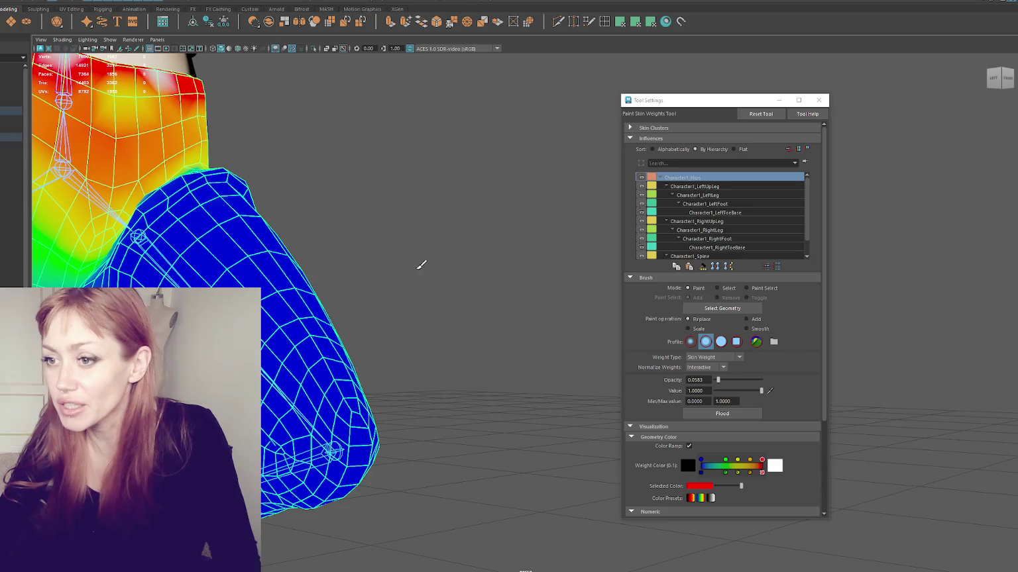
pyautogui.scroll(1, 361, 249)
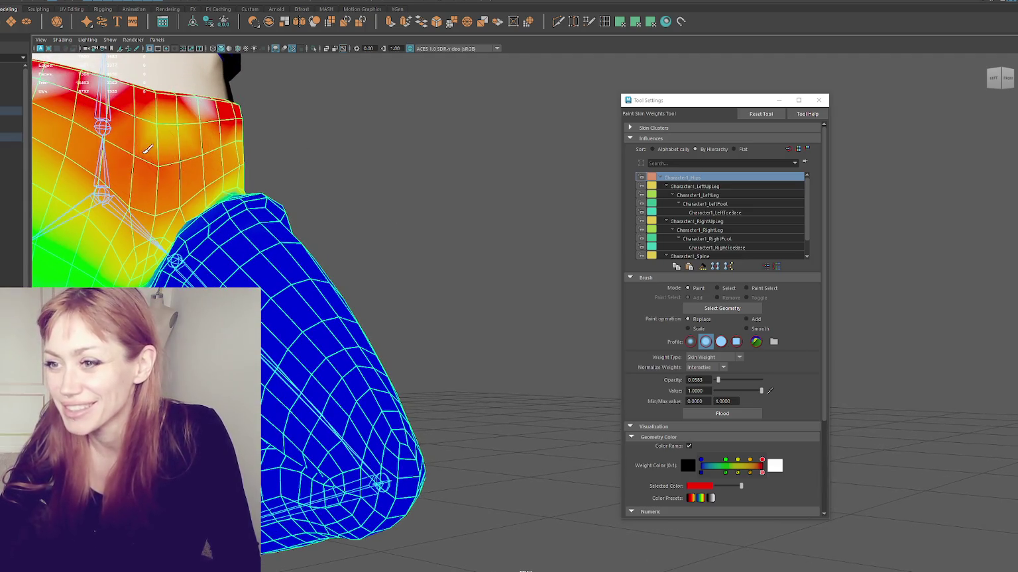
pyautogui.scroll(-2, 157, 143)
pyautogui.keyDown('alt'); pyautogui.moveTo(198, 198); pyautogui.dragTo(198, 265, button='middle'); pyautogui.keyUp('alt')
pyautogui.click(722, 367)
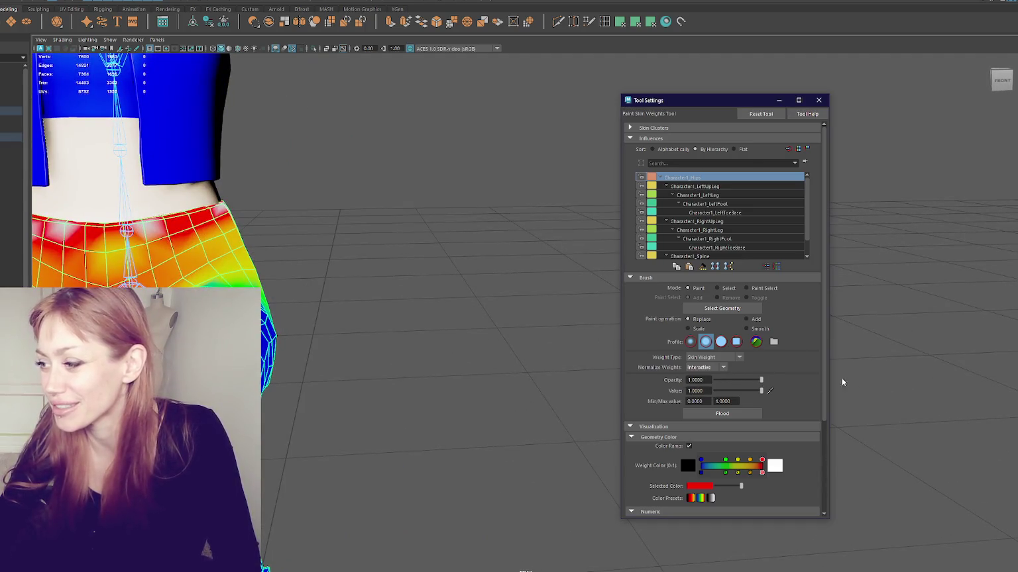
pyautogui.scroll(1, 454, 275)
# - Exit weight painting and select the vest mesh, zooming toward the torso
pyautogui.press('q')
pyautogui.moveTo(421, 286)
pyautogui.keyDown('alt'); pyautogui.mouseDown()
pyautogui.moveTo(193, 246)
pyautogui.moveTo(339, 308)
pyautogui.mouseUp(); pyautogui.keyUp('alt')
pyautogui.click(337, 155)
pyautogui.keyDown('alt'); pyautogui.moveTo(336, 155); pyautogui.dragTo(278, 199); pyautogui.keyUp('alt')
pyautogui.scroll(2, 271, 199)
pyautogui.scroll(2, 247, 239)
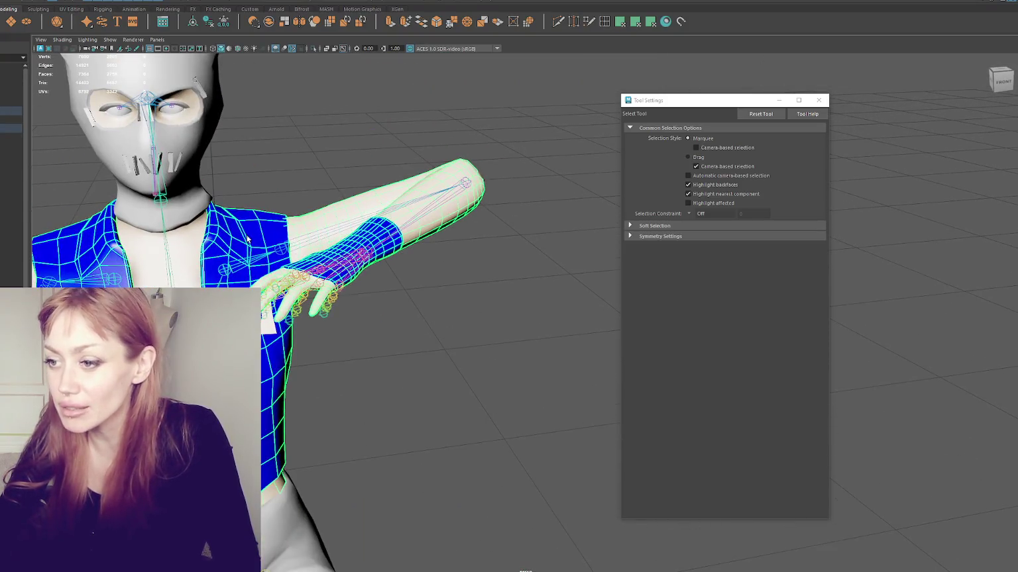
# - Paint skin weights on the vest and inspect its Character1_Spine2 influence around the shoulder
pyautogui.moveTo(351, 136); pyautogui.dragTo(255, 89, button='right')
pyautogui.scroll(3, 397, 198)
pyautogui.scroll(2, 431, 192)
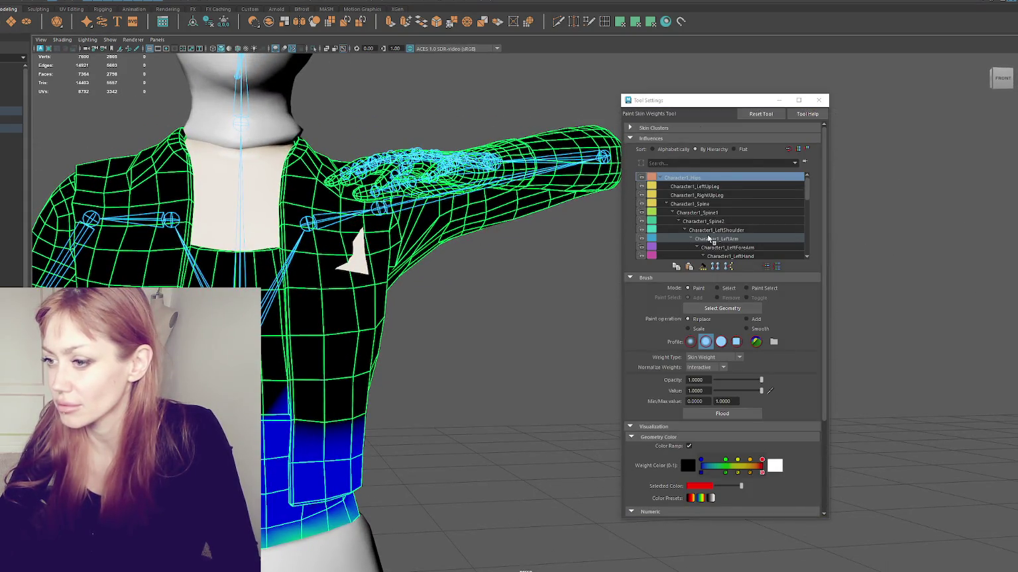
pyautogui.click(706, 188)
pyautogui.scroll(-2, 721, 212)
pyautogui.click(722, 220)
pyautogui.click(732, 204)
pyautogui.keyDown('alt'); pyautogui.moveTo(381, 272); pyautogui.dragTo(252, 272); pyautogui.keyUp('alt')
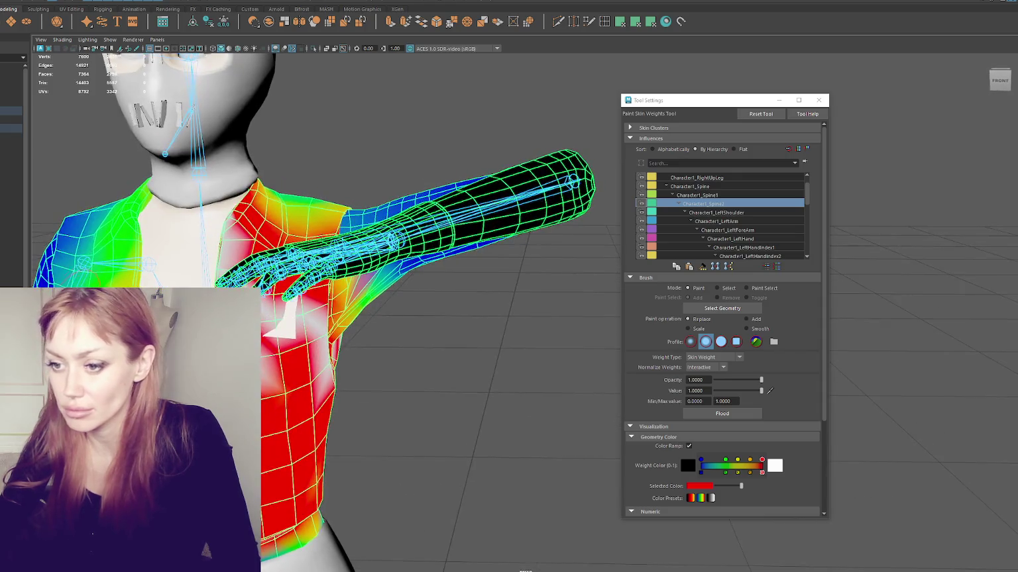
# - Exit weight painting, view the whole vest from the front, and deselect it
pyautogui.press('q')
pyautogui.keyDown('alt'); pyautogui.moveTo(397, 265); pyautogui.dragTo(327, 253); pyautogui.keyUp('alt')
pyautogui.keyDown('alt'); pyautogui.moveTo(327, 254); pyautogui.dragTo(403, 226, button='right'); pyautogui.keyUp('alt')
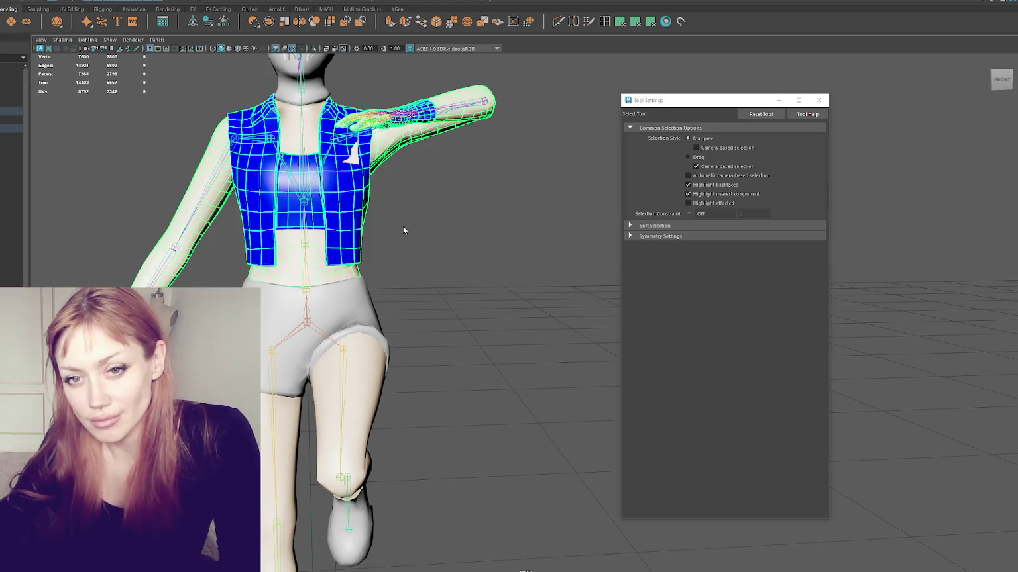
pyautogui.click(422, 315)
# - Rotate the hip joints to swing the legs into a seated pose, viewed from the side
pyautogui.keyDown('alt'); pyautogui.moveTo(421, 315); pyautogui.dragTo(449, 330, button='right'); pyautogui.keyUp('alt')
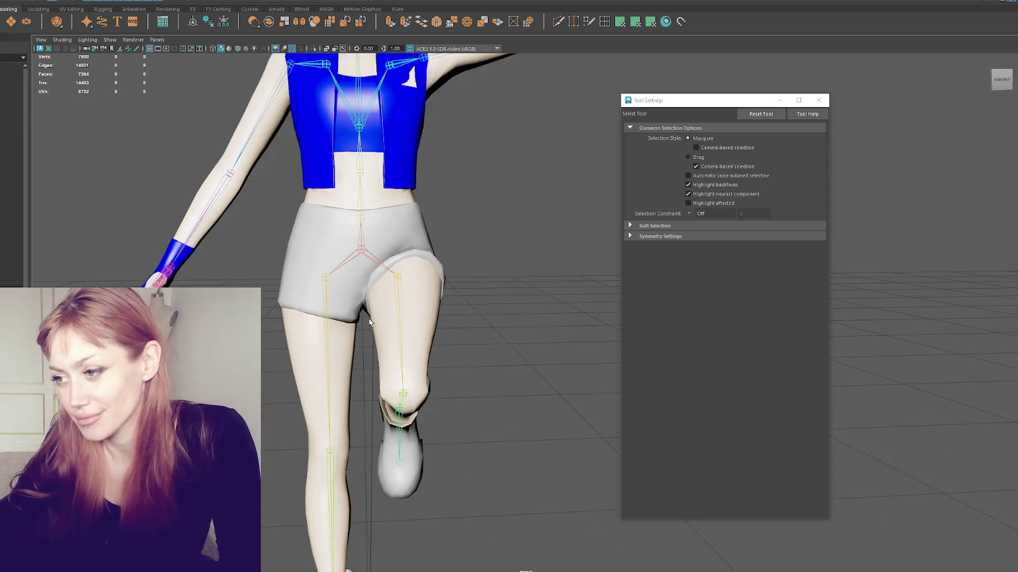
pyautogui.keyDown('alt'); pyautogui.moveTo(368, 322); pyautogui.dragTo(351, 299, button='right'); pyautogui.keyUp('alt')
pyautogui.moveTo(351, 298)
pyautogui.keyDown('alt'); pyautogui.mouseDown()
pyautogui.moveTo(420, 316)
pyautogui.moveTo(262, 291)
pyautogui.moveTo(467, 315)
pyautogui.moveTo(488, 295)
pyautogui.mouseUp(); pyautogui.keyUp('alt')
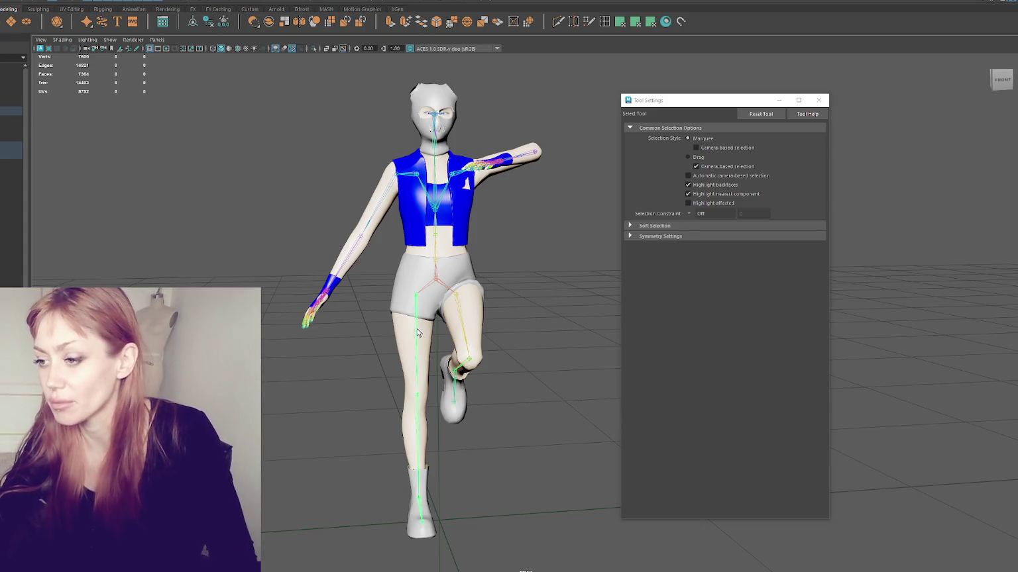
pyautogui.press('e')
pyautogui.moveTo(419, 336)
pyautogui.mouseDown()
pyautogui.moveTo(424, 361)
pyautogui.moveTo(500, 323)
pyautogui.moveTo(472, 277)
pyautogui.moveTo(373, 237)
pyautogui.mouseUp()
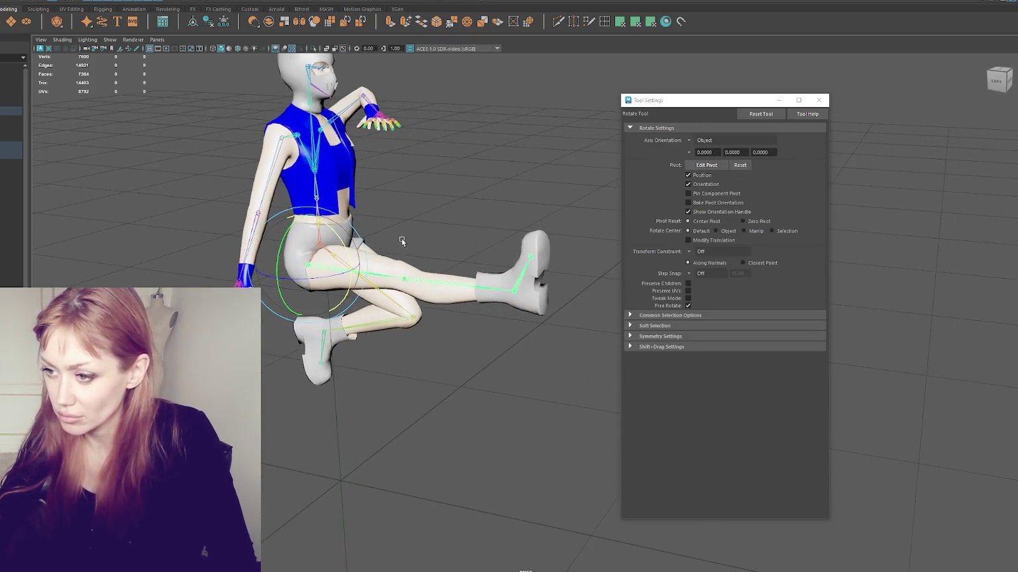
pyautogui.scroll(3, 373, 237)
pyautogui.moveTo(441, 233)
pyautogui.keyDown('alt'); pyautogui.mouseDown()
pyautogui.moveTo(319, 227)
pyautogui.moveTo(433, 240)
pyautogui.moveTo(426, 147)
pyautogui.moveTo(486, 233)
pyautogui.moveTo(446, 235)
pyautogui.mouseUp(); pyautogui.keyUp('alt')
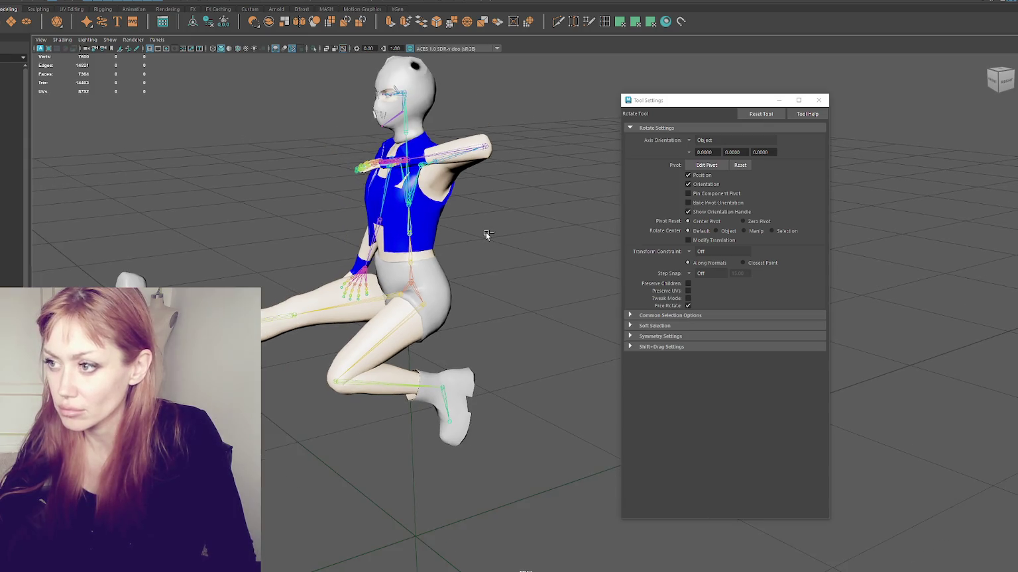
# - Select the shorts mesh, frame it with F, and bring up the Skin menu
pyautogui.click(435, 241)
pyautogui.click(447, 317)
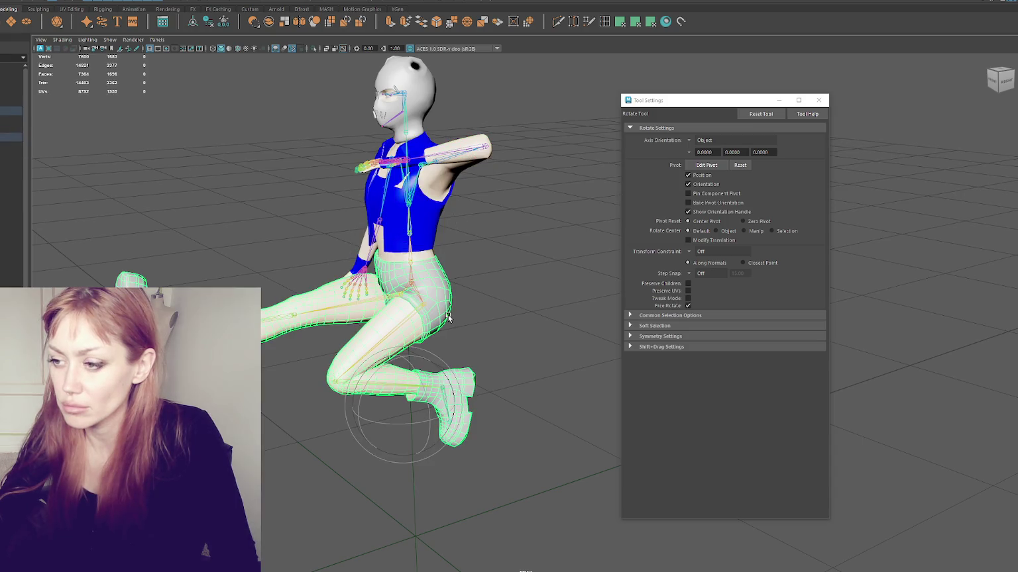
pyautogui.press('f')
pyautogui.click(70, 2)
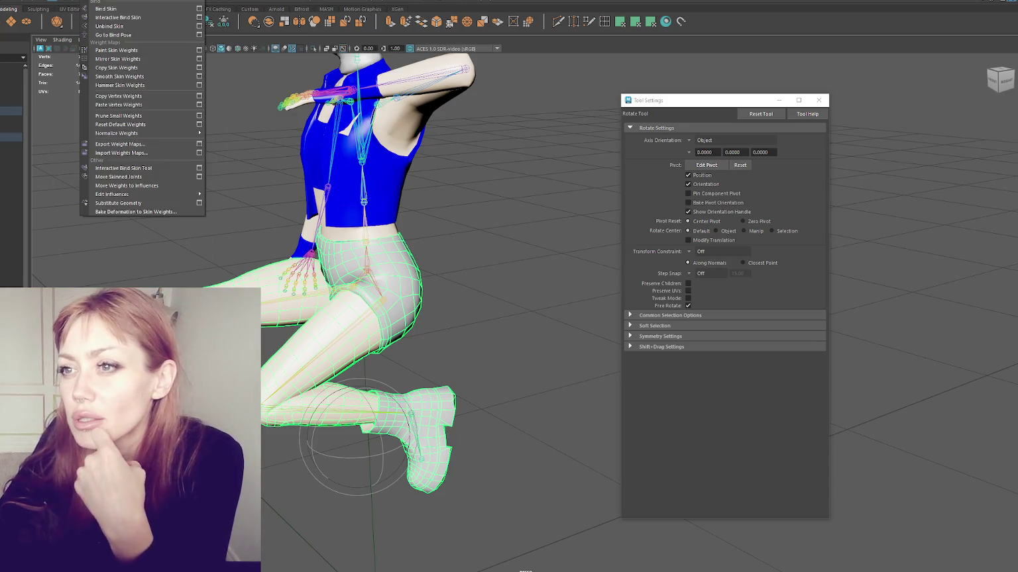
# - Recentre the character and look over the Copy Skin Weights options
pyautogui.click(137, 58)
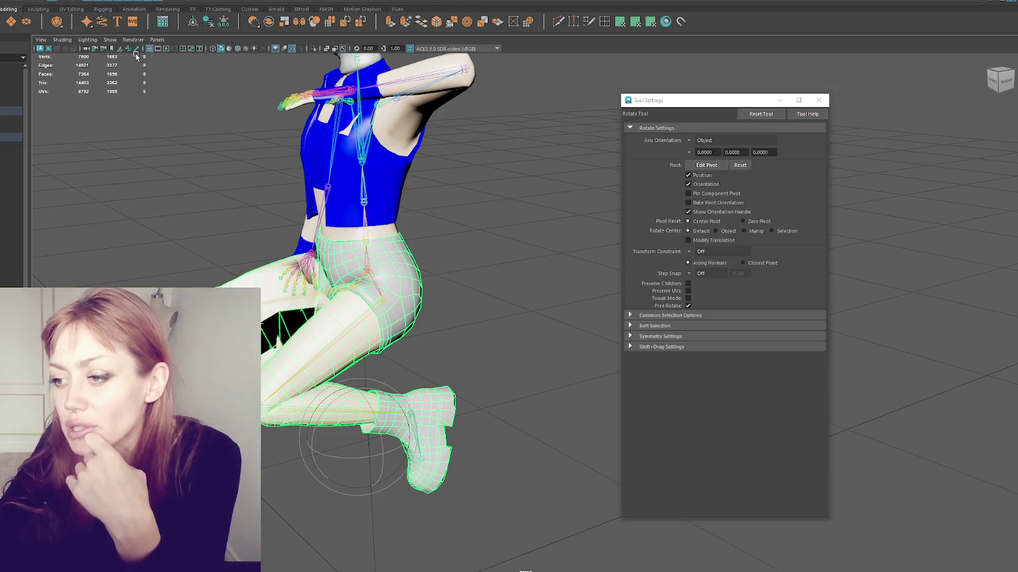
pyautogui.keyDown('alt'); pyautogui.moveTo(137, 57); pyautogui.dragTo(492, 237); pyautogui.keyUp('alt')
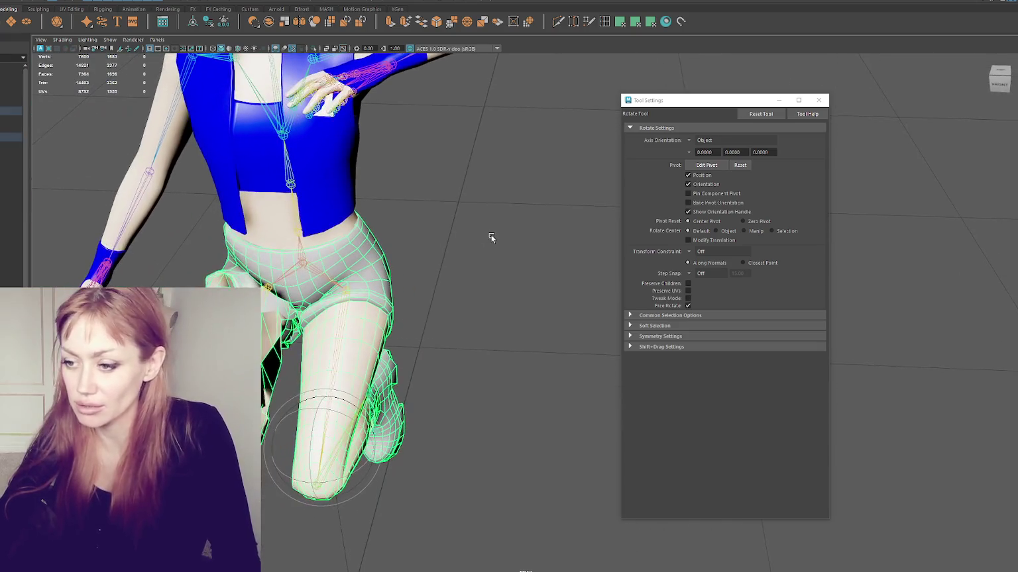
pyautogui.keyDown('alt'); pyautogui.moveTo(486, 233); pyautogui.dragTo(580, 239, button='middle'); pyautogui.keyUp('alt')
pyautogui.click(100, 1)
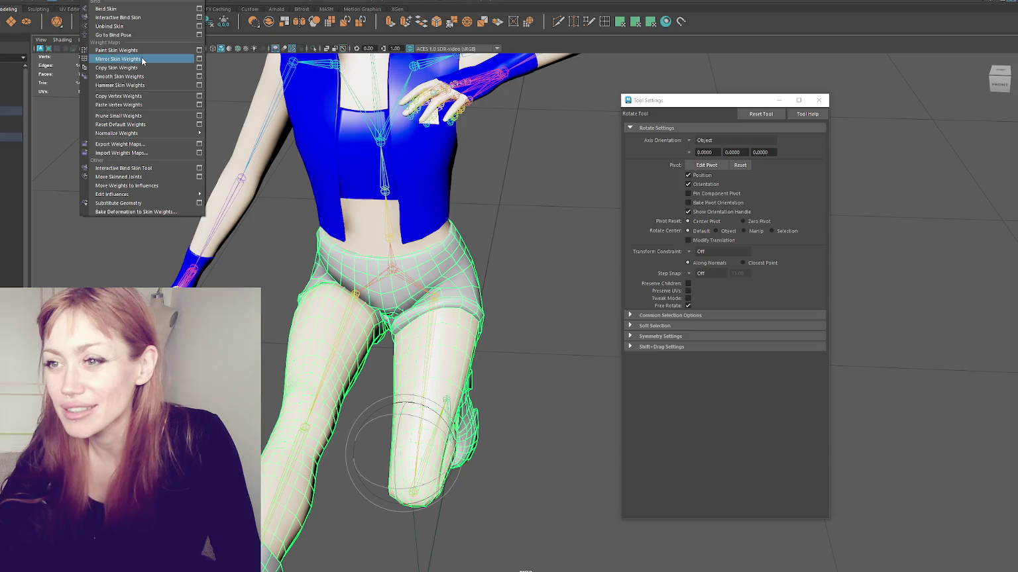
pyautogui.click(197, 62)
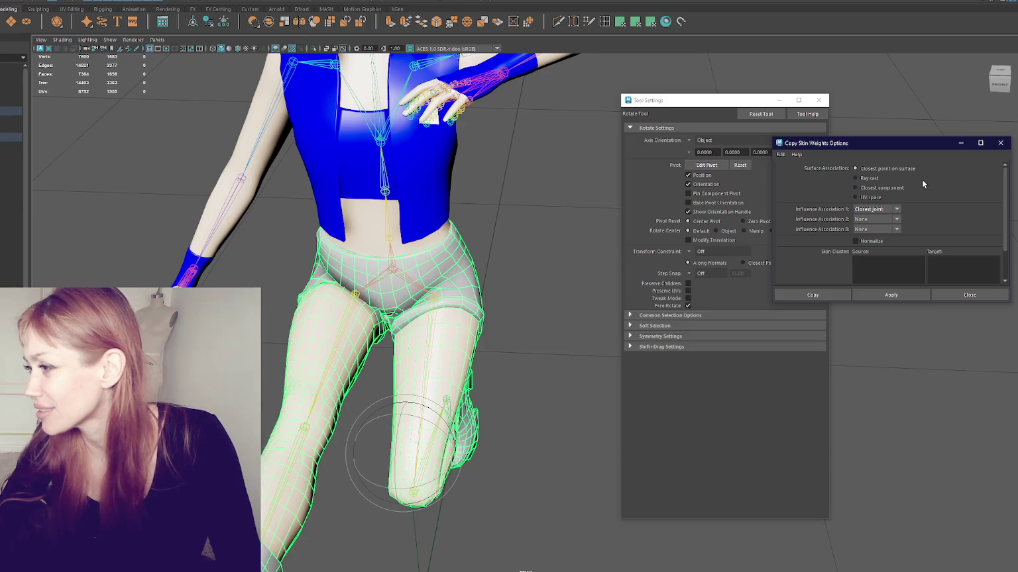
pyautogui.scroll(-2, 922, 183)
pyautogui.scroll(2, 922, 184)
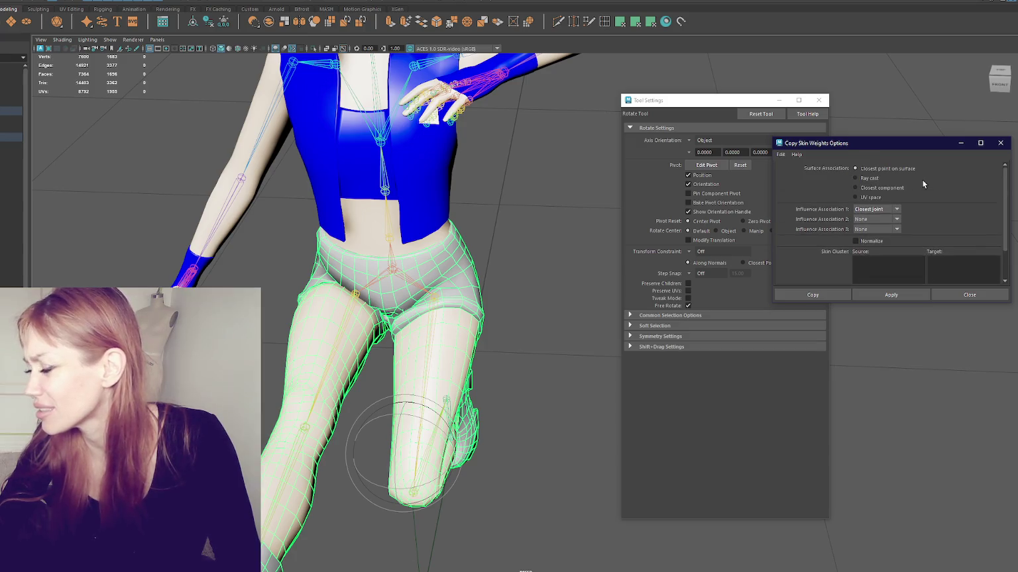
# - Mirror the shorts' skin weights across YZ and close the Mirror Skin Weights dialog
pyautogui.click(106, 2)
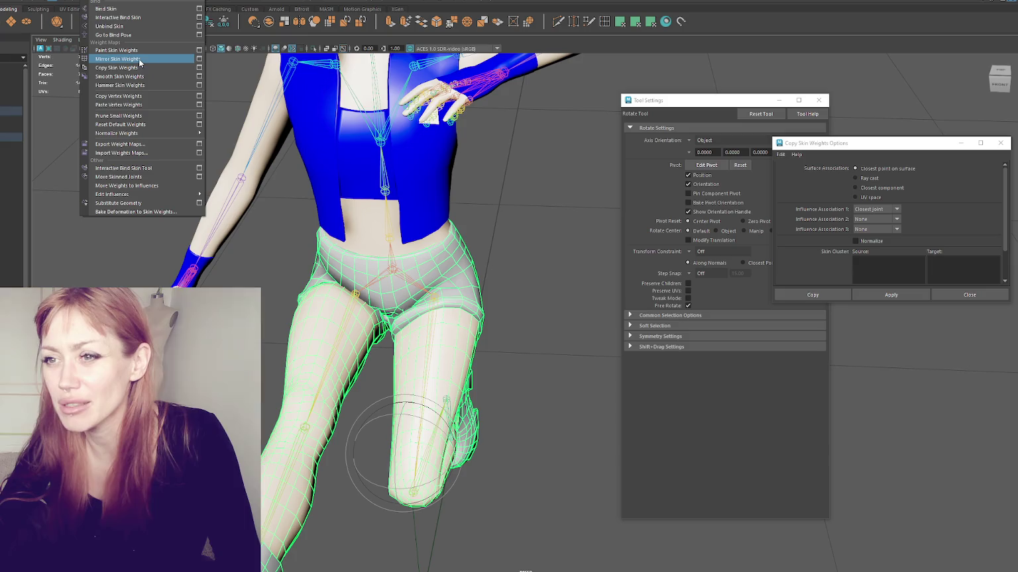
pyautogui.click(200, 59)
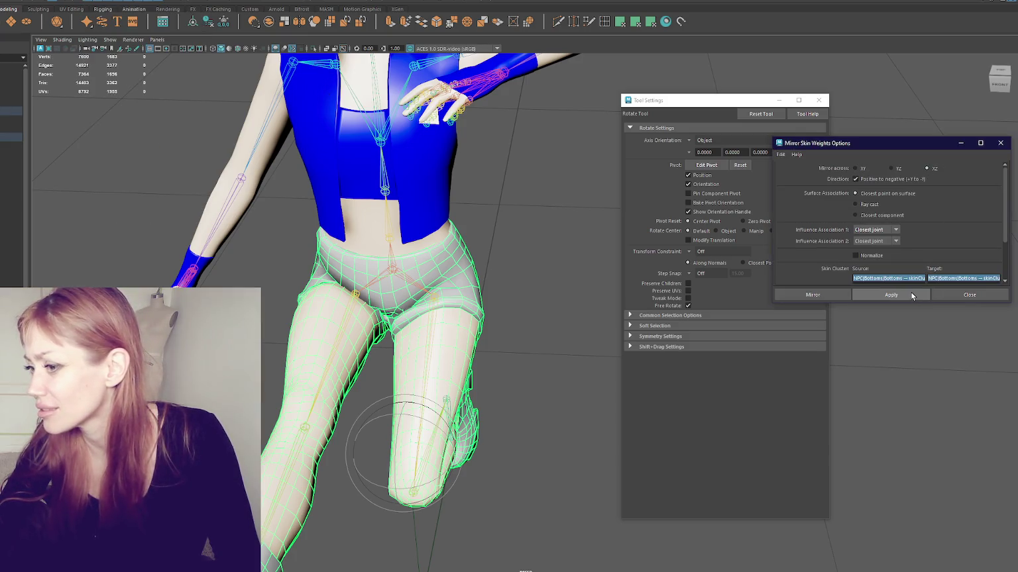
pyautogui.click(891, 295)
pyautogui.keyDown('alt'); pyautogui.moveTo(464, 292); pyautogui.dragTo(397, 296); pyautogui.keyUp('alt')
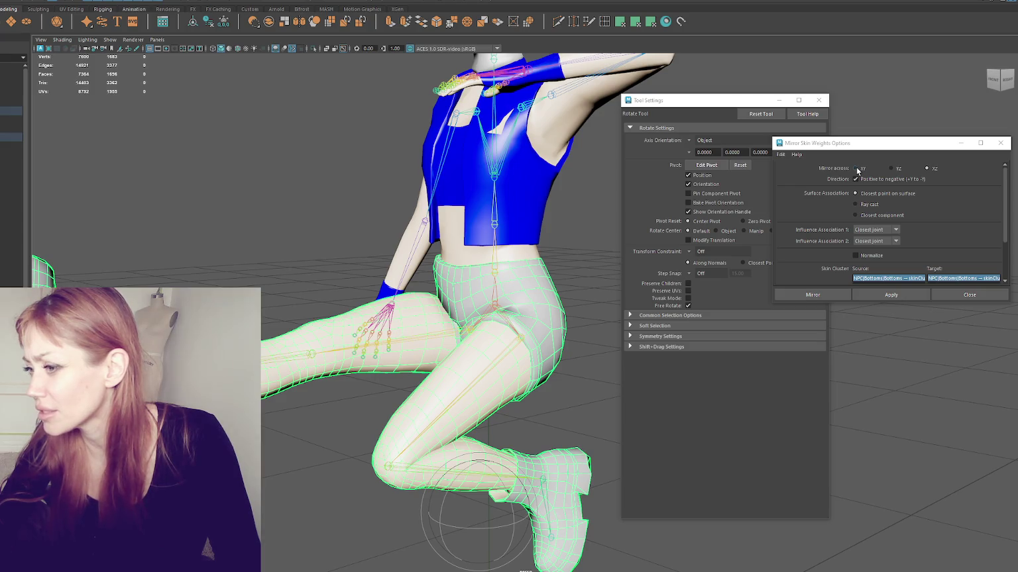
pyautogui.click(837, 294)
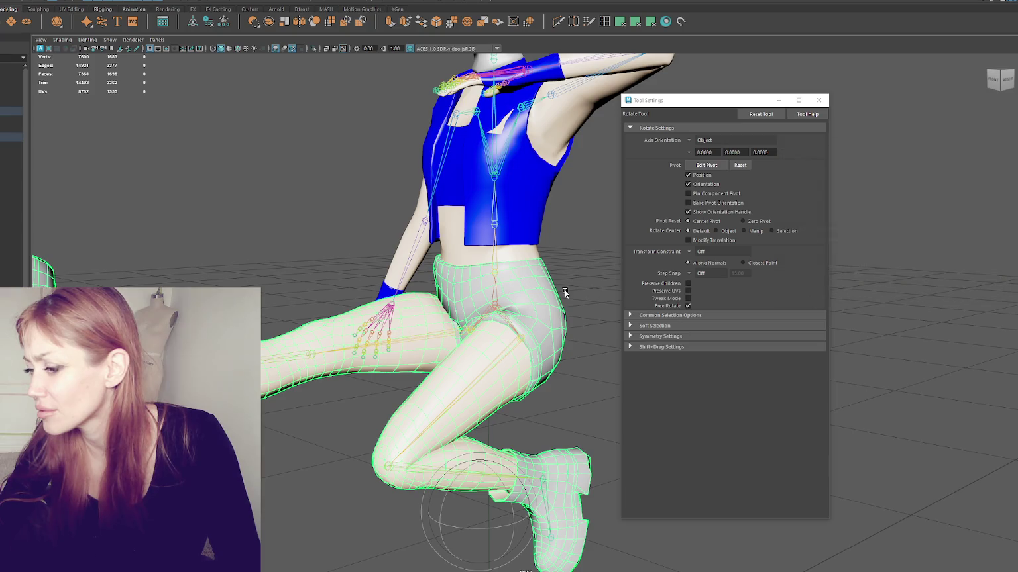
pyautogui.click(40, 1)
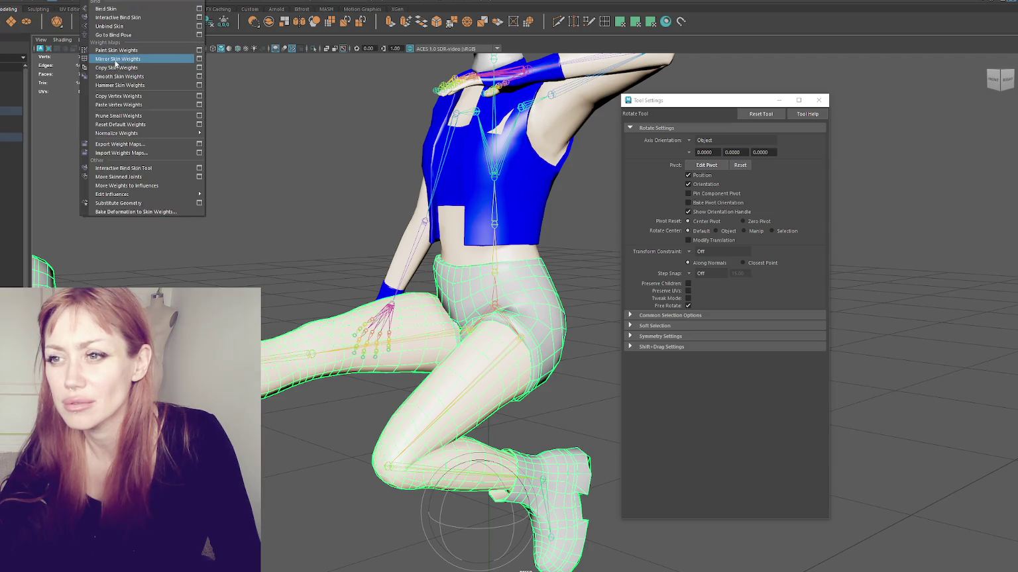
# - Re-mirror the shorts' skin weights across the XY plane
pyautogui.click(132, 62)
pyautogui.click(93, 1)
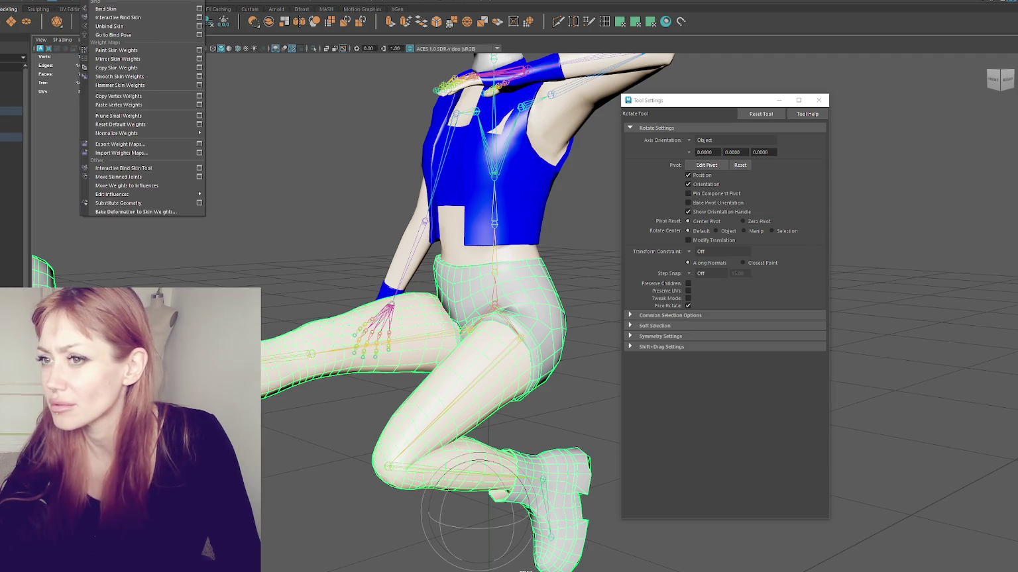
pyautogui.click(199, 59)
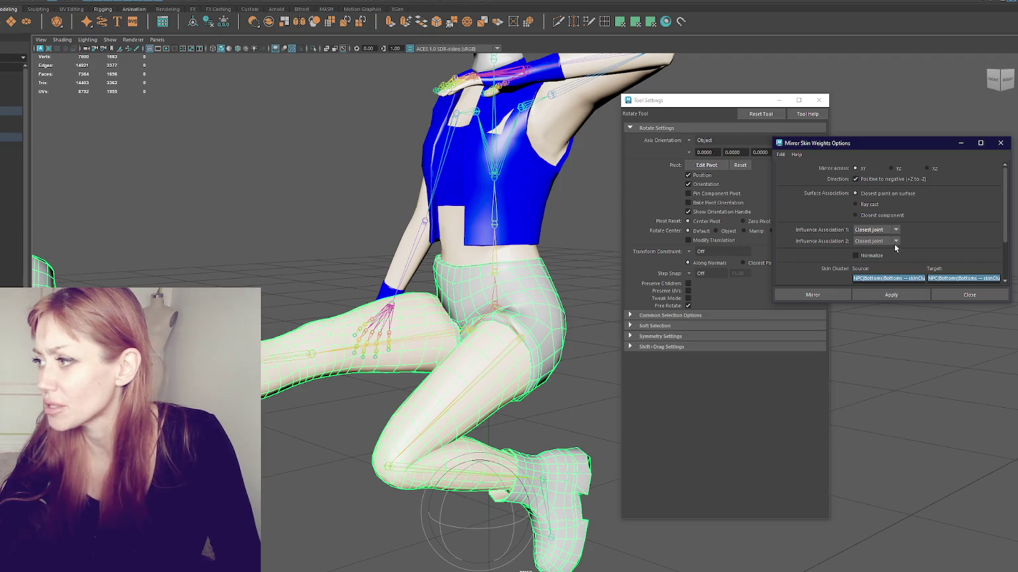
pyautogui.click(877, 296)
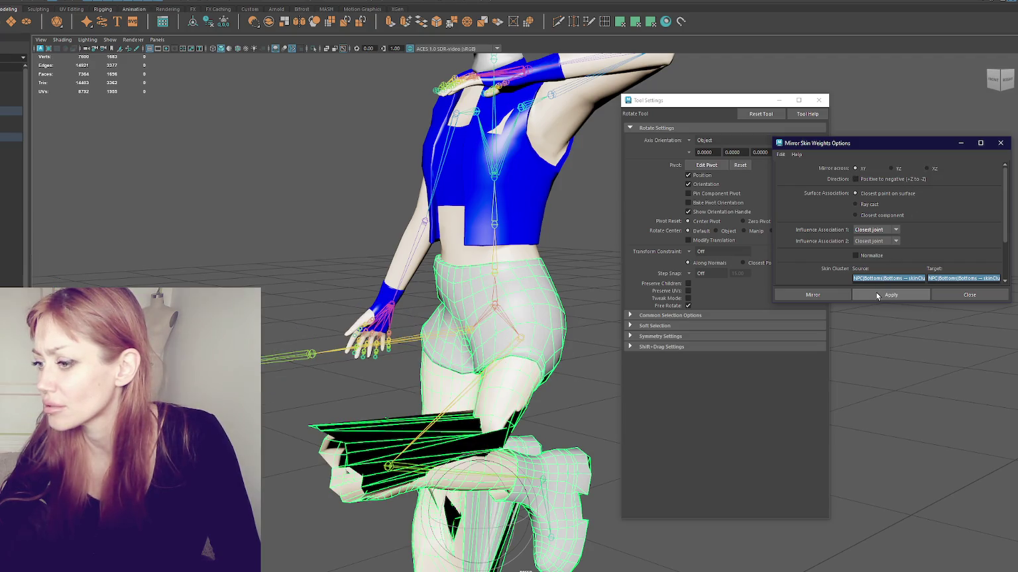
# - Bend a leg joint to check how the re-mirrored shorts deform
pyautogui.moveTo(500, 297)
pyautogui.keyDown('alt'); pyautogui.mouseDown()
pyautogui.moveTo(387, 250)
pyautogui.moveTo(308, 249)
pyautogui.mouseUp(); pyautogui.keyUp('alt')
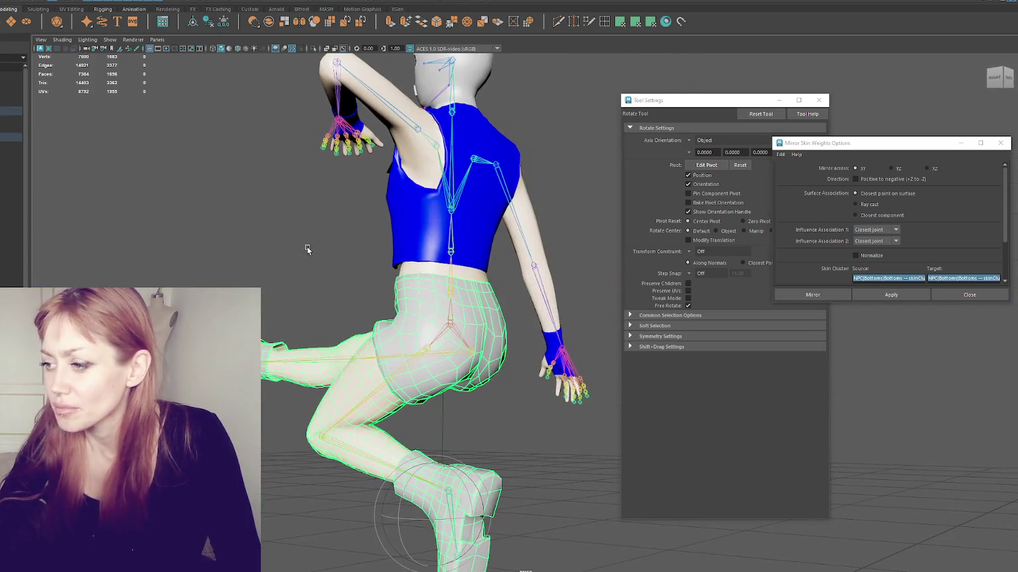
pyautogui.click(418, 355)
pyautogui.moveTo(424, 361)
pyautogui.mouseDown()
pyautogui.moveTo(464, 381)
pyautogui.moveTo(532, 378)
pyautogui.moveTo(541, 391)
pyautogui.moveTo(526, 420)
pyautogui.mouseUp()
pyautogui.keyDown('alt'); pyautogui.moveTo(527, 420); pyautogui.dragTo(463, 250, button='middle'); pyautogui.keyUp('alt')
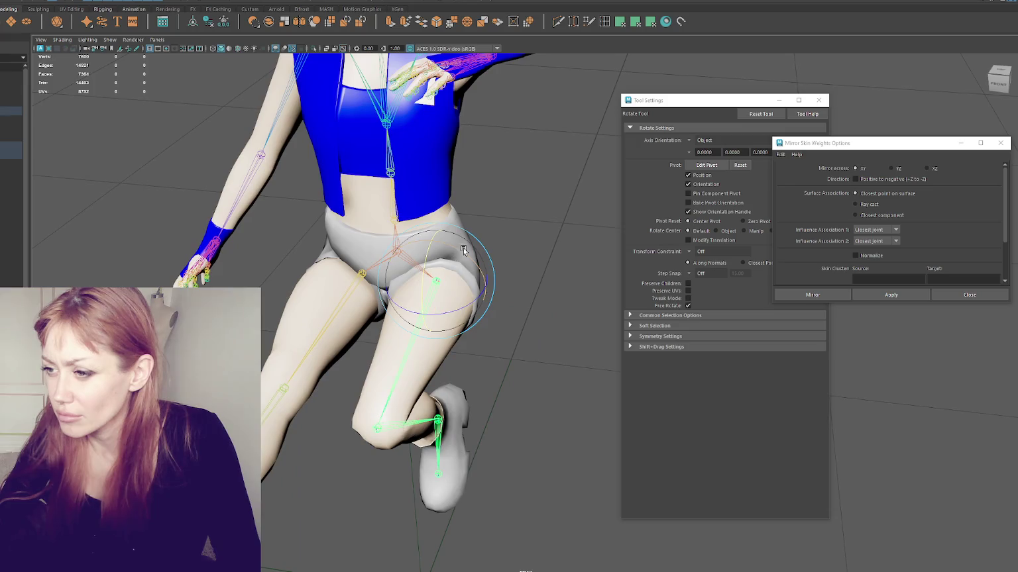
pyautogui.click(10, 0)
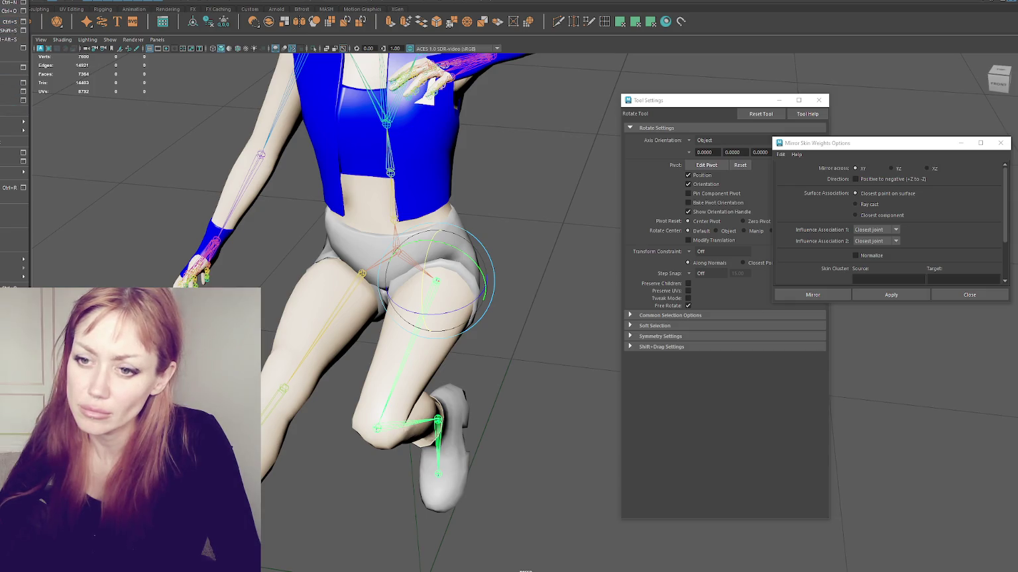
pyautogui.click(13, 11)
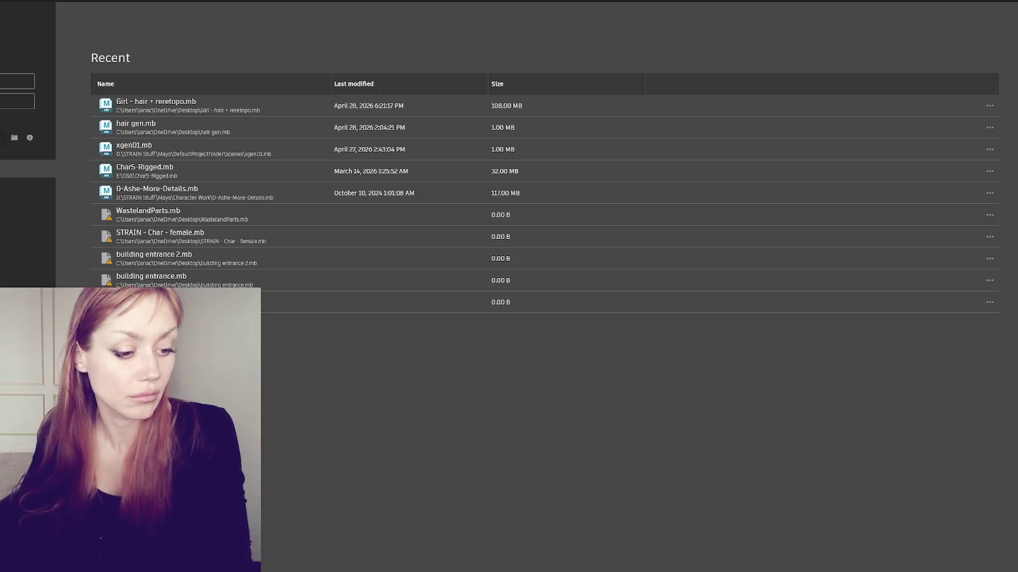
# - Open Girl - hair + reretopo.mb from the Recent files list
pyautogui.click(193, 103)
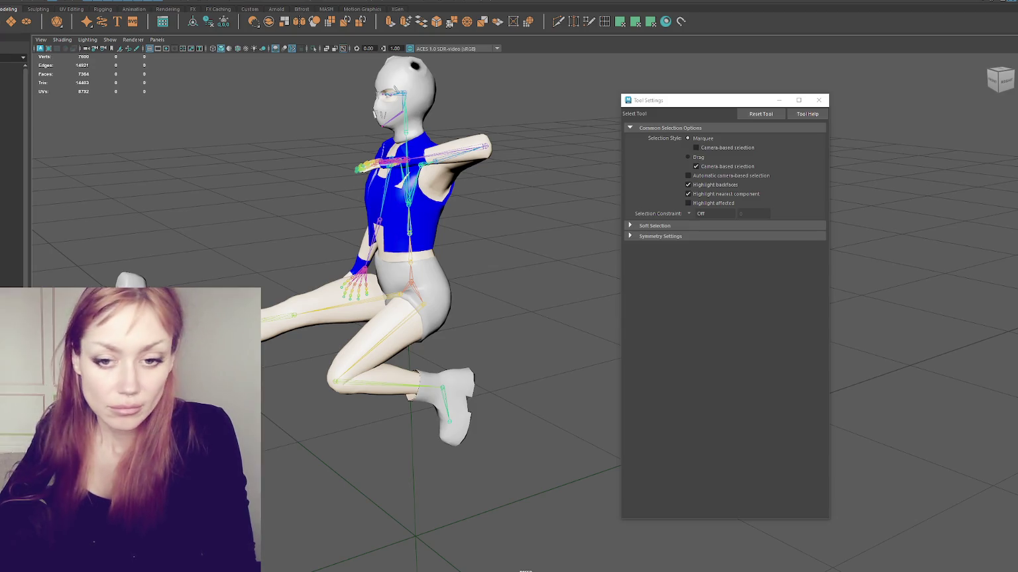
# - Rotate a leg at the hip into a new pose using 15-degree rotation snapping
pyautogui.keyDown('alt'); pyautogui.moveTo(348, 329); pyautogui.dragTo(455, 355, button='right'); pyautogui.keyUp('alt')
pyautogui.moveTo(454, 355)
pyautogui.keyDown('alt'); pyautogui.mouseDown()
pyautogui.moveTo(311, 410)
pyautogui.moveTo(444, 312)
pyautogui.moveTo(409, 336)
pyautogui.mouseUp(); pyautogui.keyUp('alt')
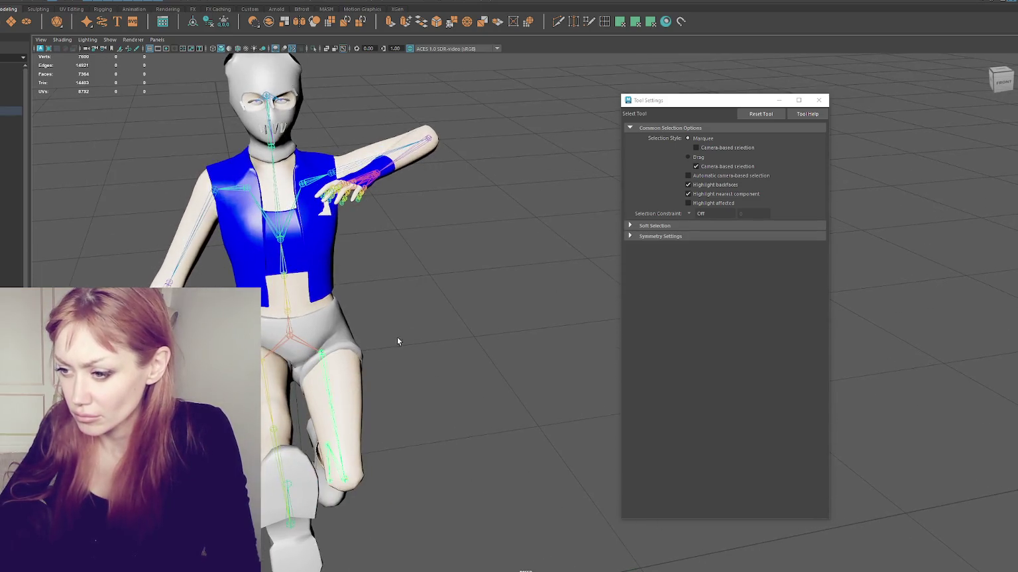
pyautogui.click(329, 387)
pyautogui.press('e')
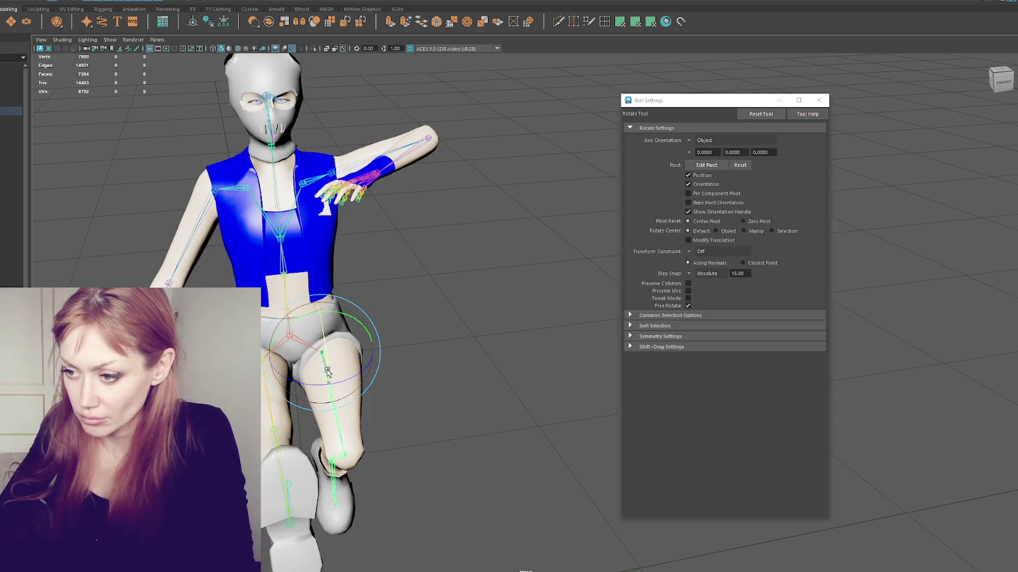
pyautogui.keyDown('alt'); pyautogui.moveTo(349, 361); pyautogui.dragTo(204, 551); pyautogui.keyUp('alt')
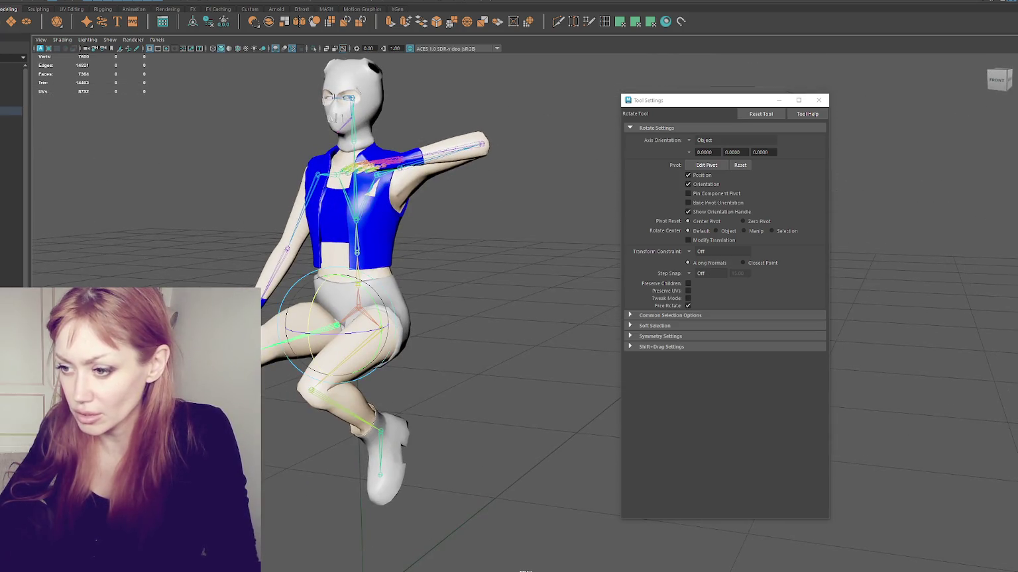
pyautogui.click(701, 273)
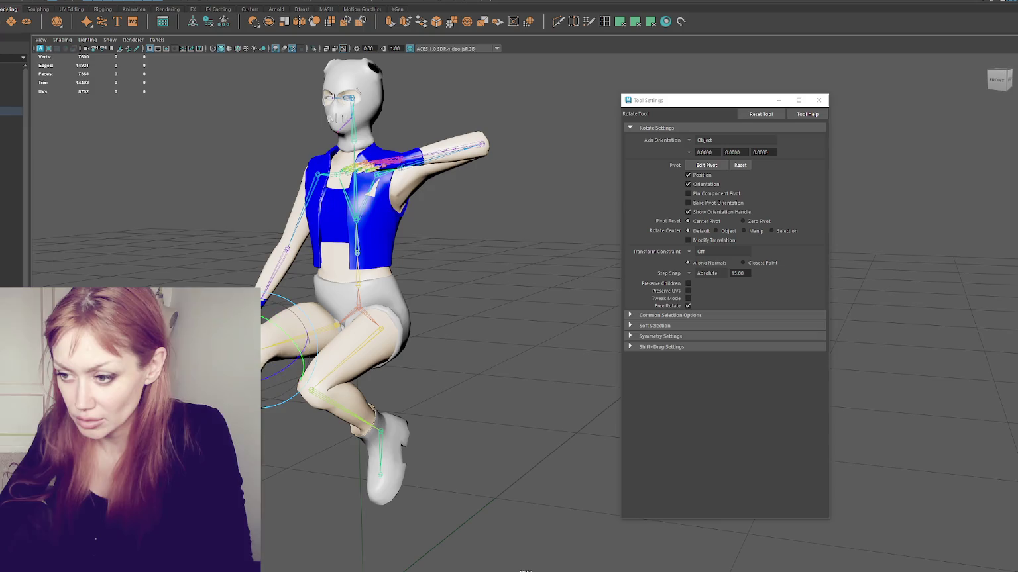
pyautogui.moveTo(291, 345); pyautogui.dragTo(299, 333)
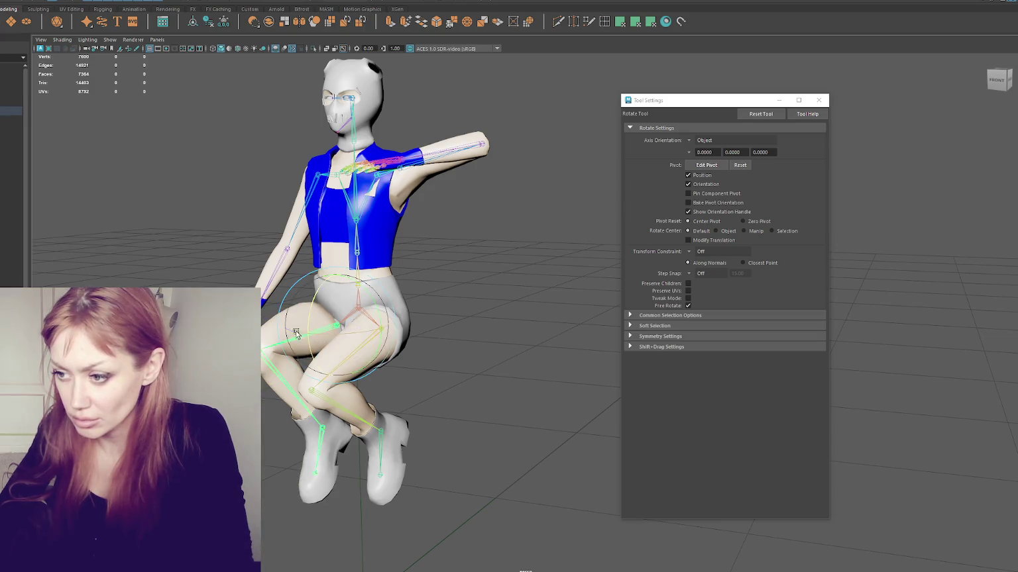
pyautogui.scroll(3, 449, 352)
pyautogui.scroll(2, 397, 341)
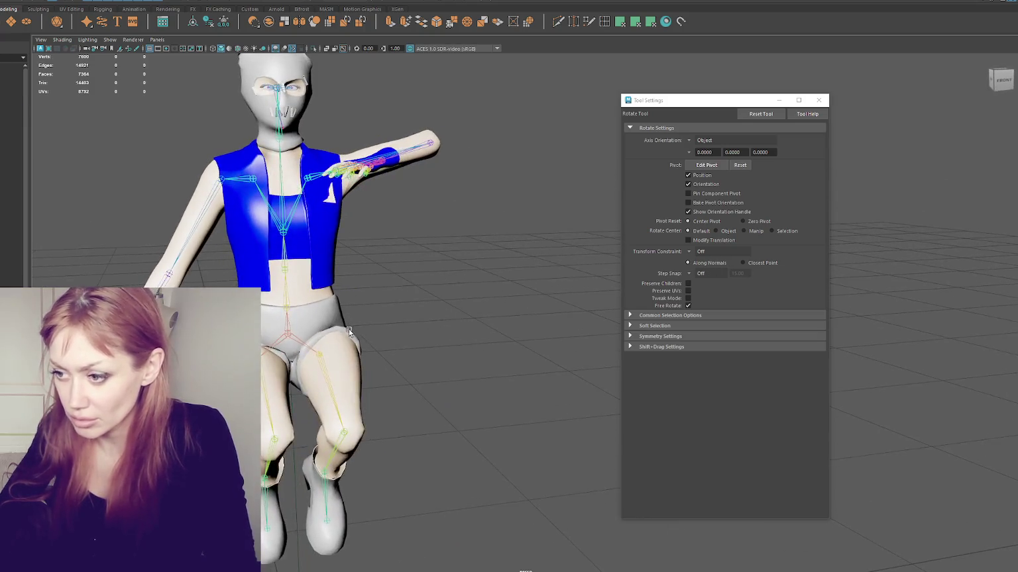
# - Select the shorts mesh, view the seated character from the side, and bring up the Skin menu
pyautogui.click(351, 332)
pyautogui.scroll(2, 404, 335)
pyautogui.scroll(2, 262, 321)
pyautogui.scroll(-1, 424, 326)
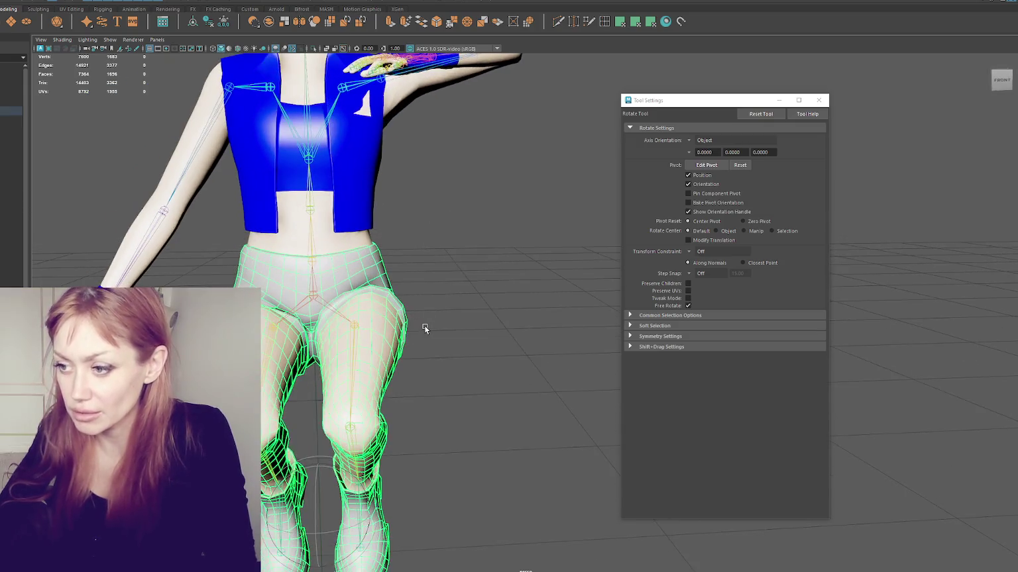
pyautogui.moveTo(424, 325)
pyautogui.keyDown('alt'); pyautogui.mouseDown()
pyautogui.moveTo(298, 299)
pyautogui.moveTo(356, 300)
pyautogui.mouseUp(); pyautogui.keyUp('alt')
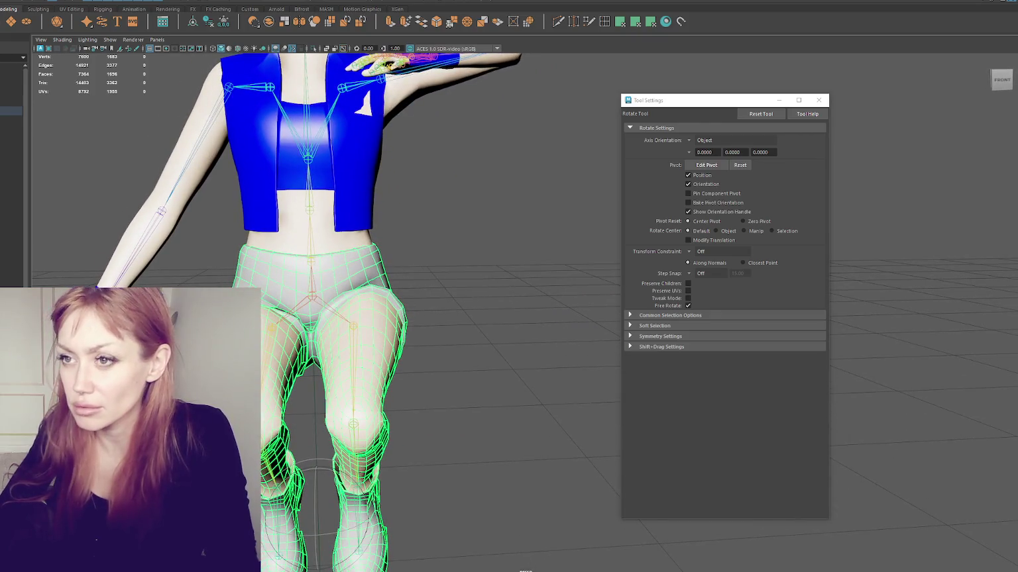
pyautogui.click(106, 0)
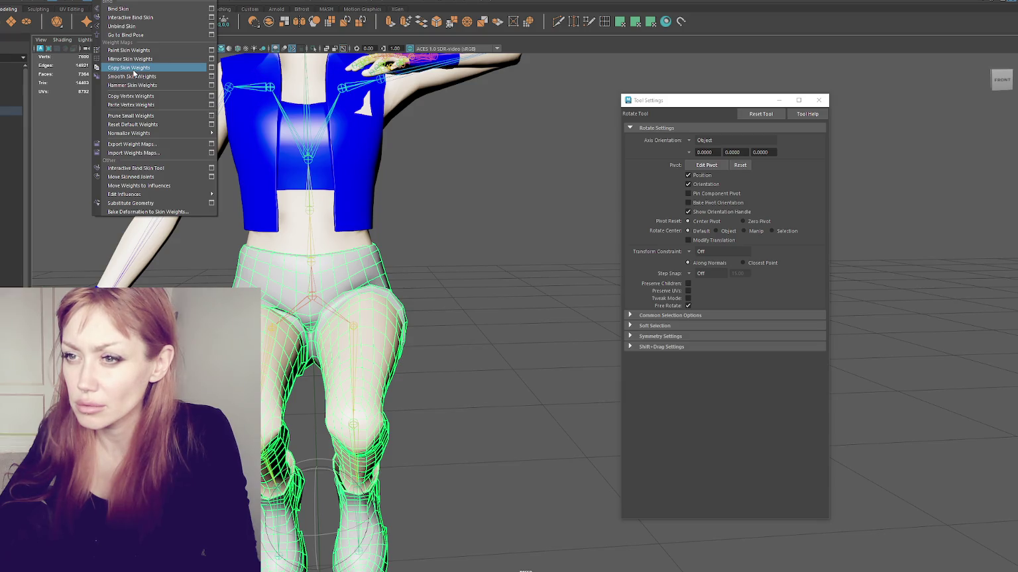
# - Apply Mirror Skin Weights with the XY setting to the shorts
pyautogui.click(212, 59)
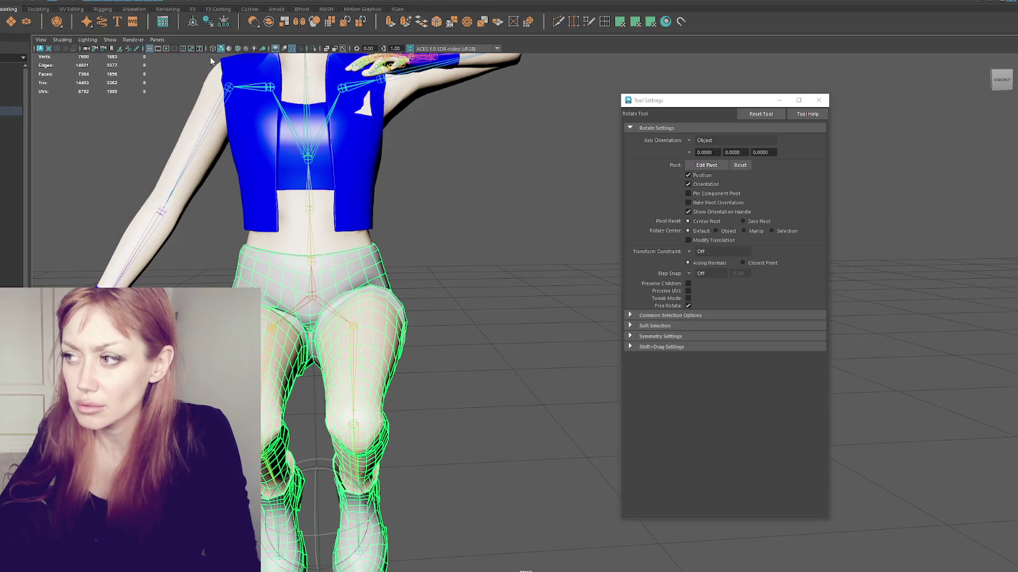
pyautogui.moveTo(921, 151); pyautogui.dragTo(607, 135)
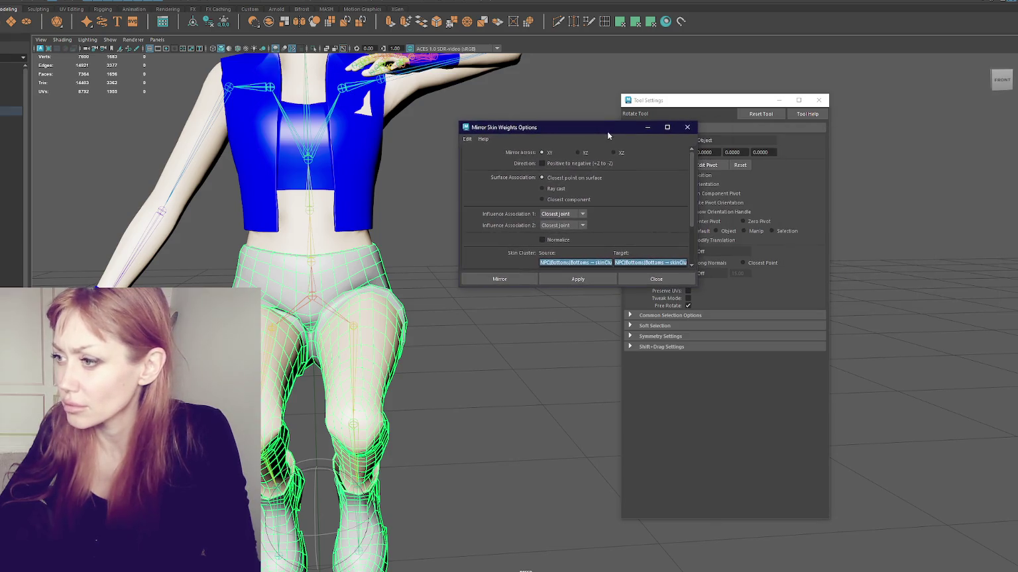
pyautogui.click(582, 279)
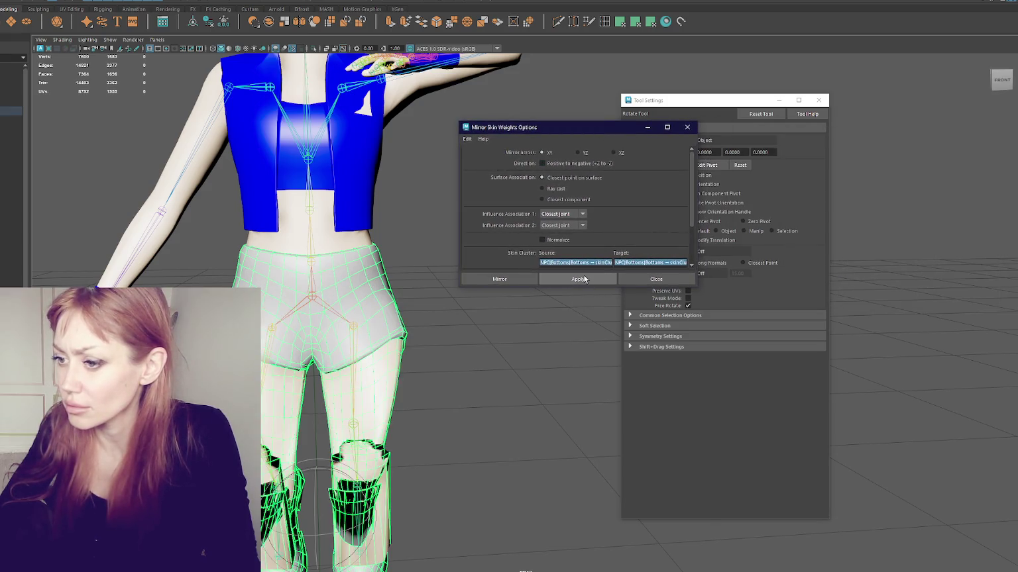
pyautogui.click(584, 279)
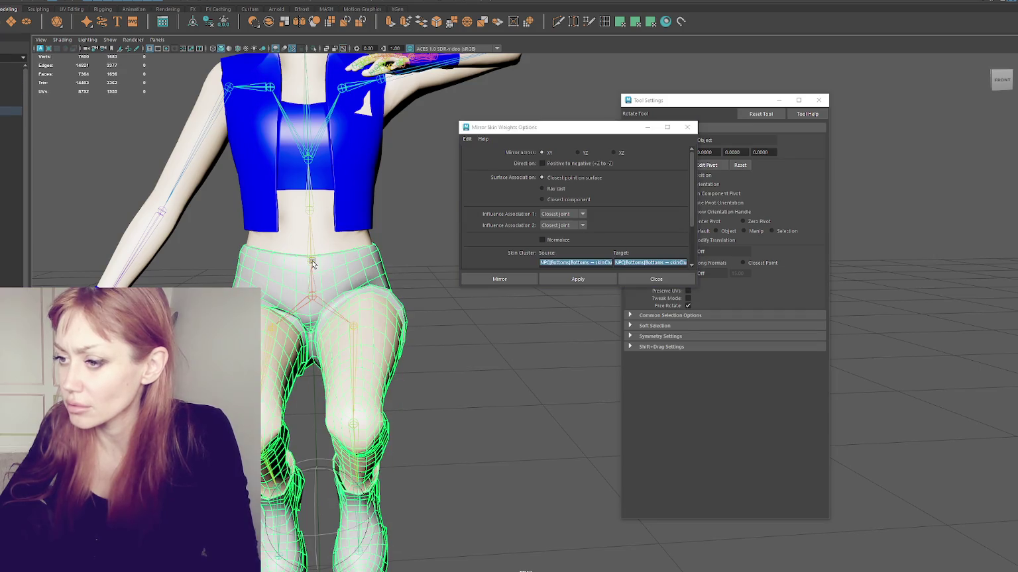
pyautogui.press('q')
# - Restore the skeleton to its preferred straight-leg pose, then test and undo a hip rotation
pyautogui.rightClick(311, 283)
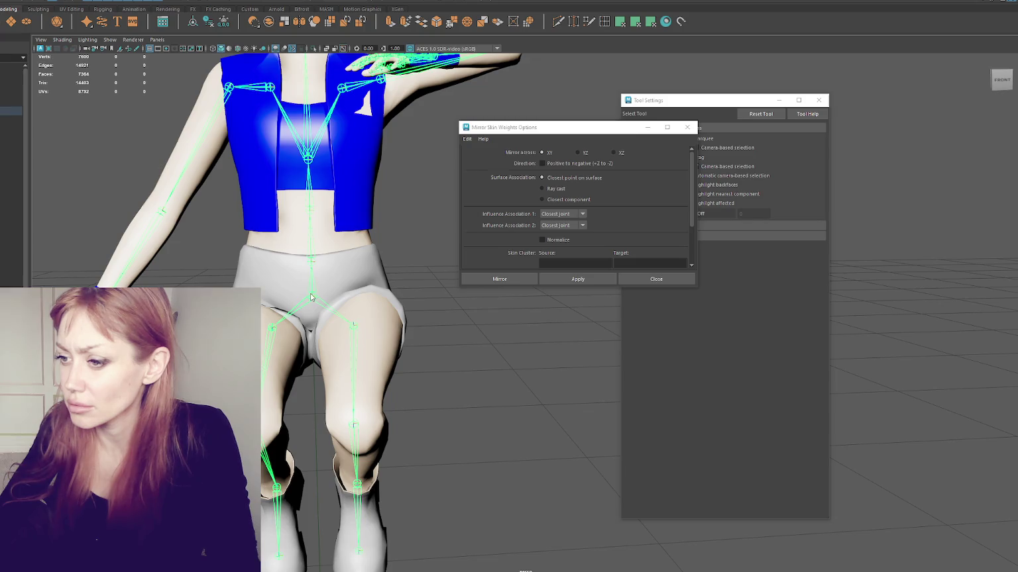
pyautogui.rightClick(311, 297)
pyautogui.click(350, 295)
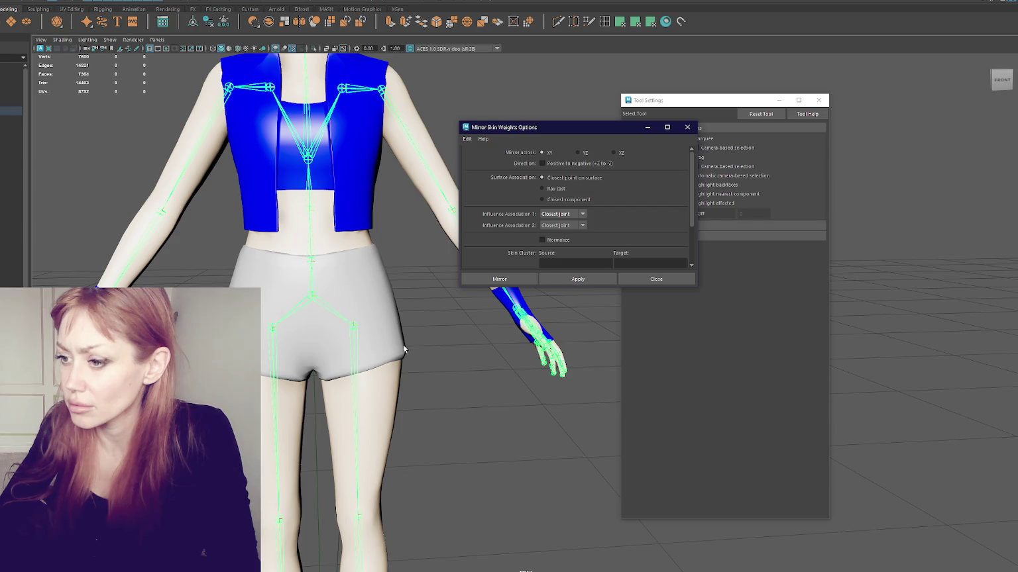
pyautogui.click(300, 389)
pyautogui.press('e')
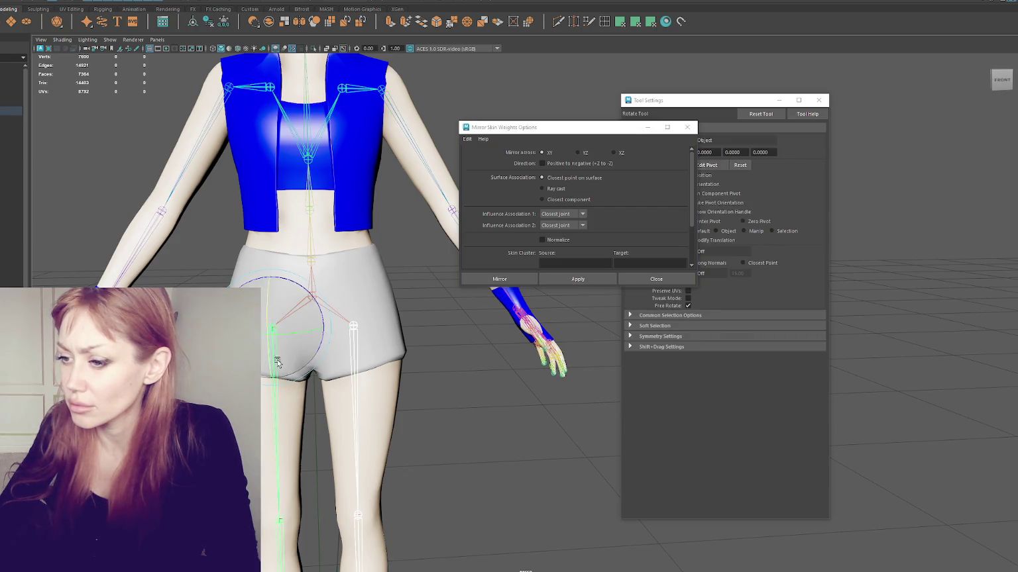
pyautogui.moveTo(273, 282); pyautogui.dragTo(268, 291)
pyautogui.hotkey('ctrl', 'z')
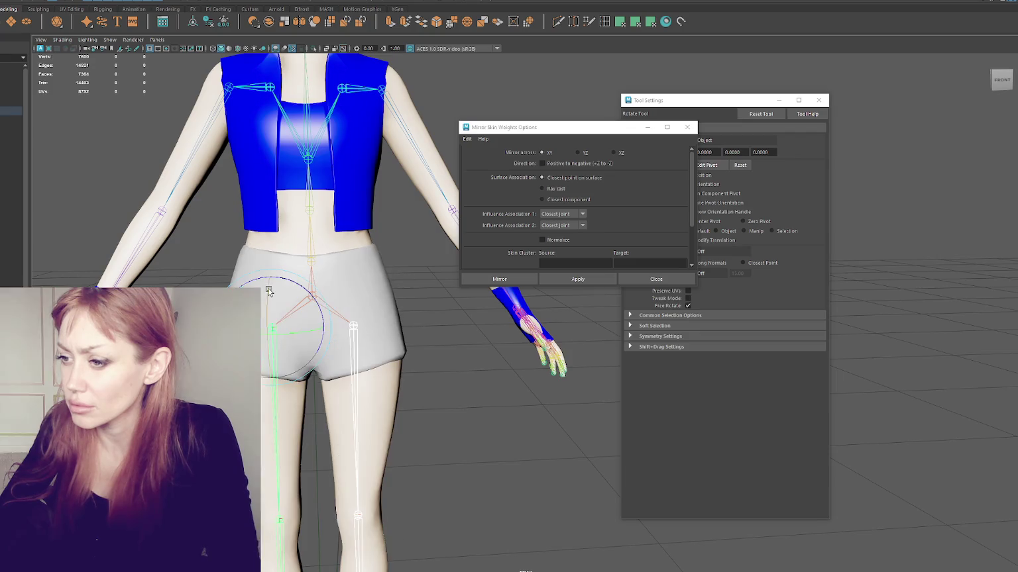
# - Select the shorts mesh and mirror its skin weights again
pyautogui.press('Up')
pyautogui.press('Up')
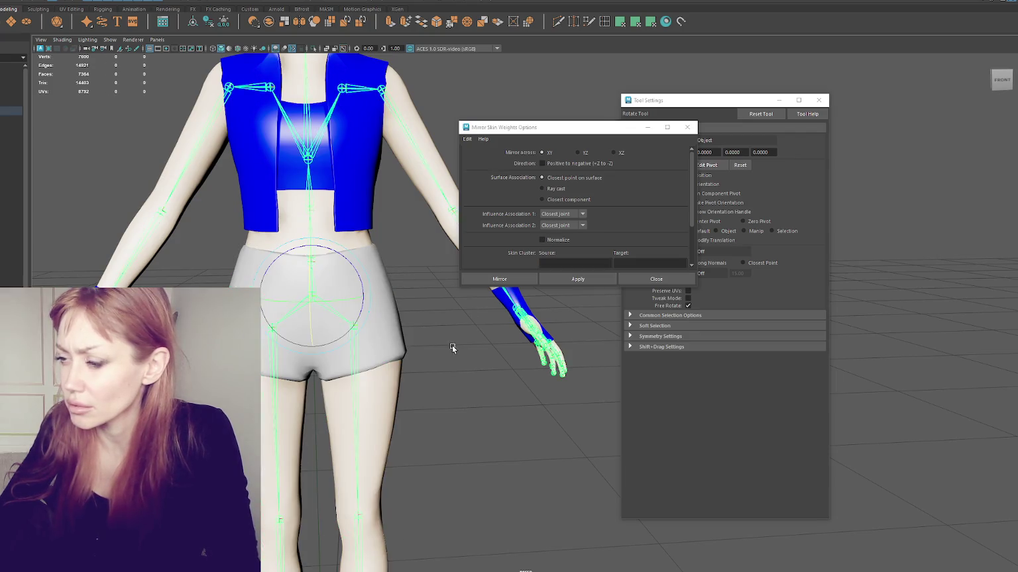
pyautogui.click(398, 369)
pyautogui.click(524, 276)
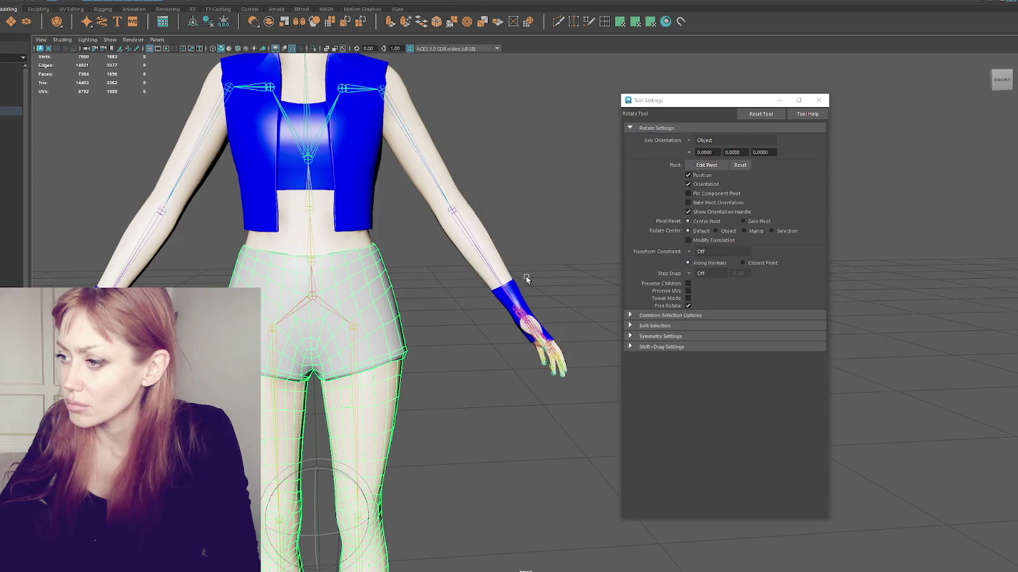
# - Swing the other hip joint up to test the shorts, then undo the rotation
pyautogui.click(432, 318)
pyautogui.click(279, 351)
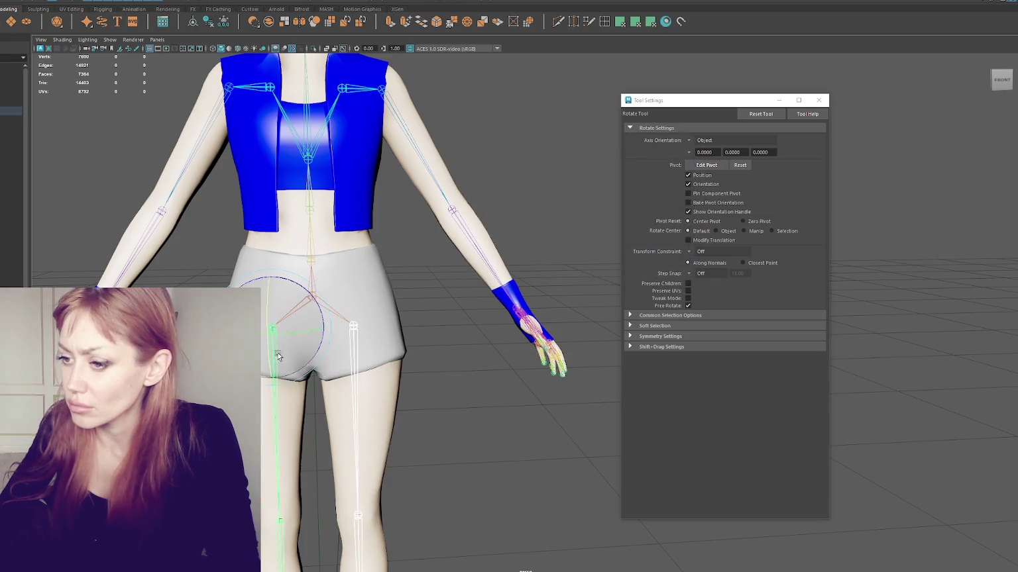
pyautogui.moveTo(275, 344)
pyautogui.mouseDown()
pyautogui.moveTo(261, 285)
pyautogui.moveTo(284, 318)
pyautogui.mouseUp()
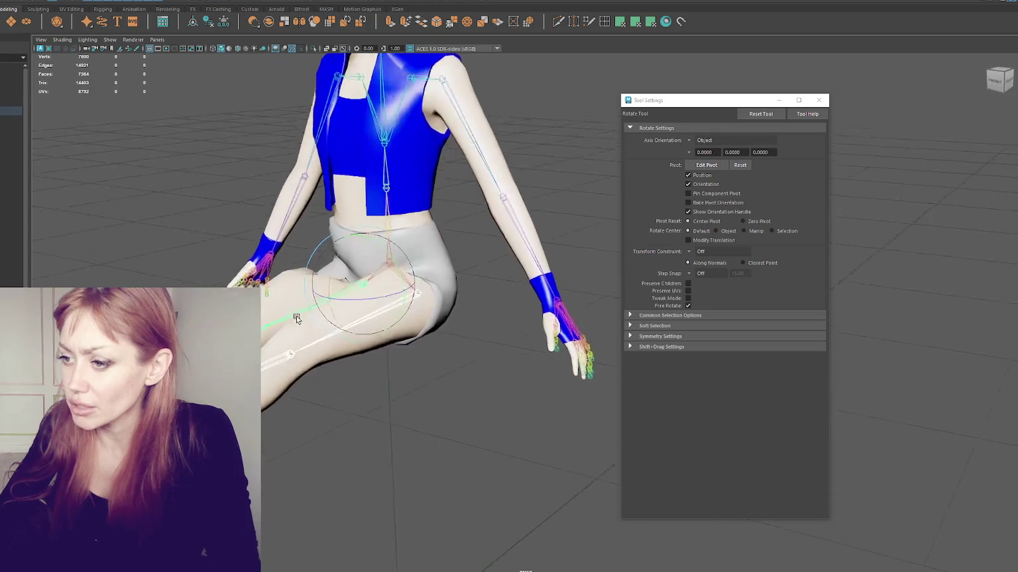
pyautogui.hotkey('ctrl', 'z')
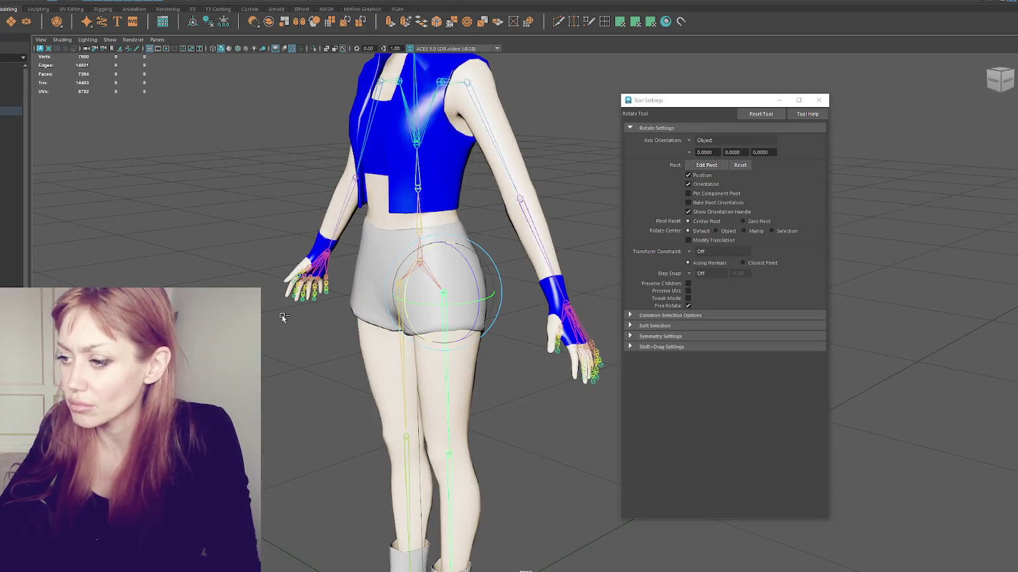
# - Orbit back to the front view and select the shorts mesh
pyautogui.keyDown('alt'); pyautogui.moveTo(284, 318); pyautogui.dragTo(344, 311); pyautogui.keyUp('alt')
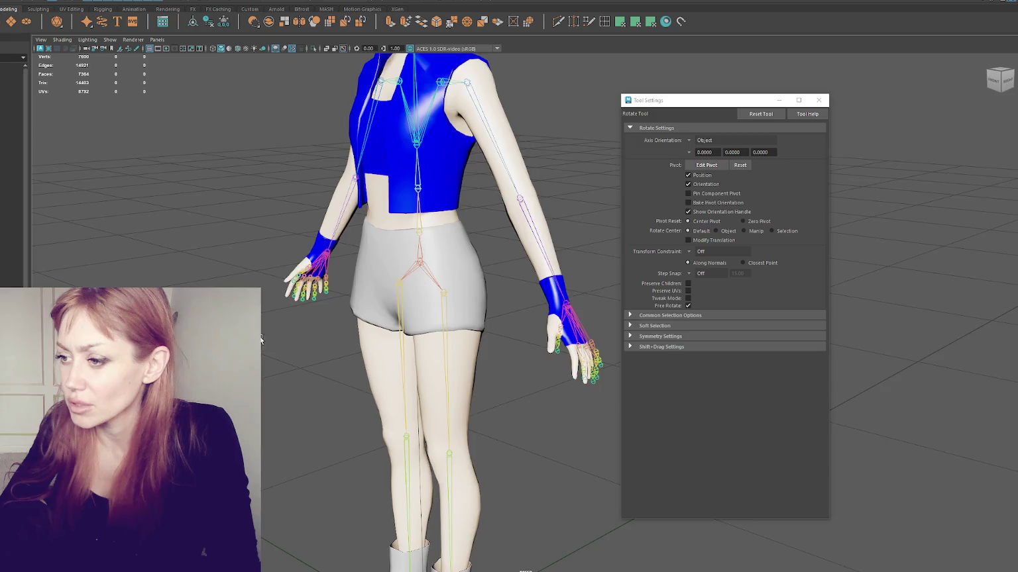
pyautogui.scroll(3, 371, 331)
pyautogui.press('q')
pyautogui.click(399, 345)
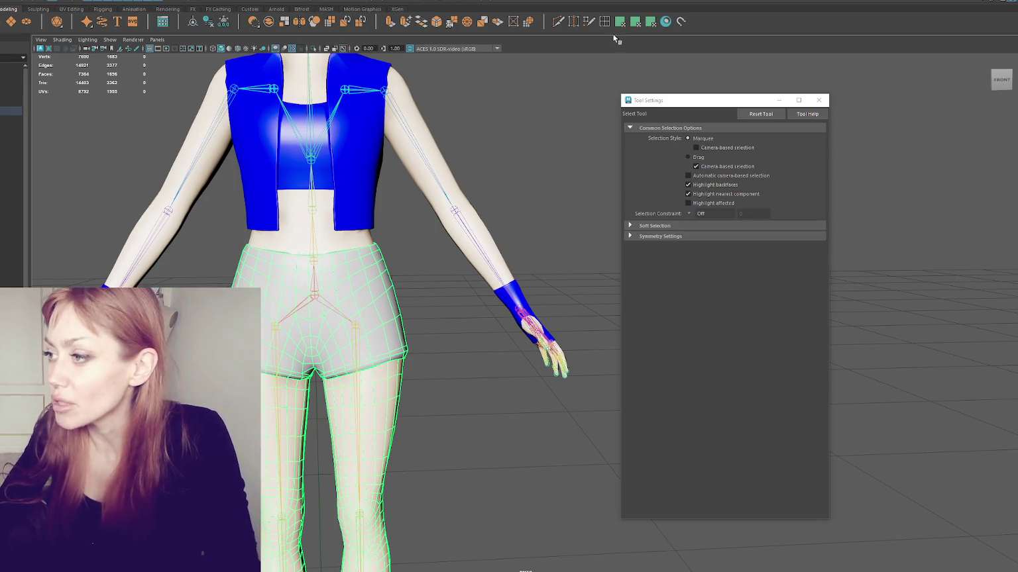
# - Close Tool Settings and open the Mirror Skin Weights options from the rigging menus
pyautogui.click(819, 100)
pyautogui.click(49, 2)
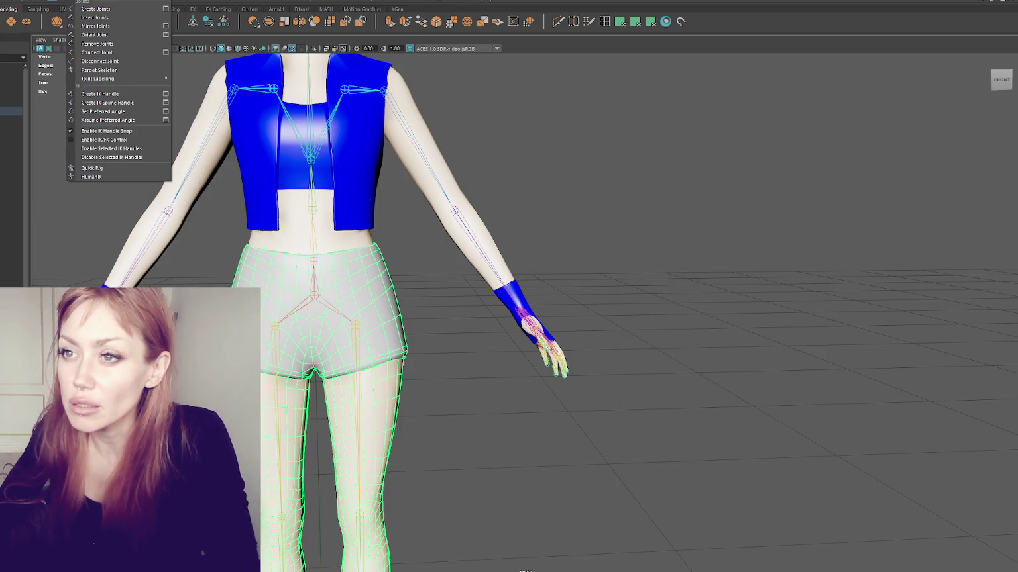
pyautogui.click(212, 59)
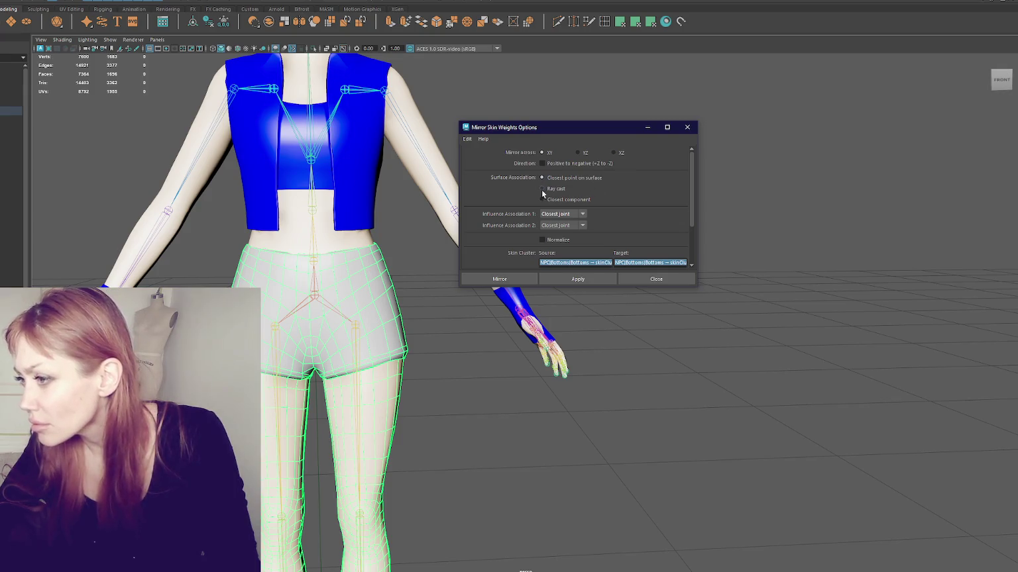
# - Check the XY, closest-point mirror settings and mirror the shorts' weights from positive to negative
pyautogui.scroll(-3, 597, 205)
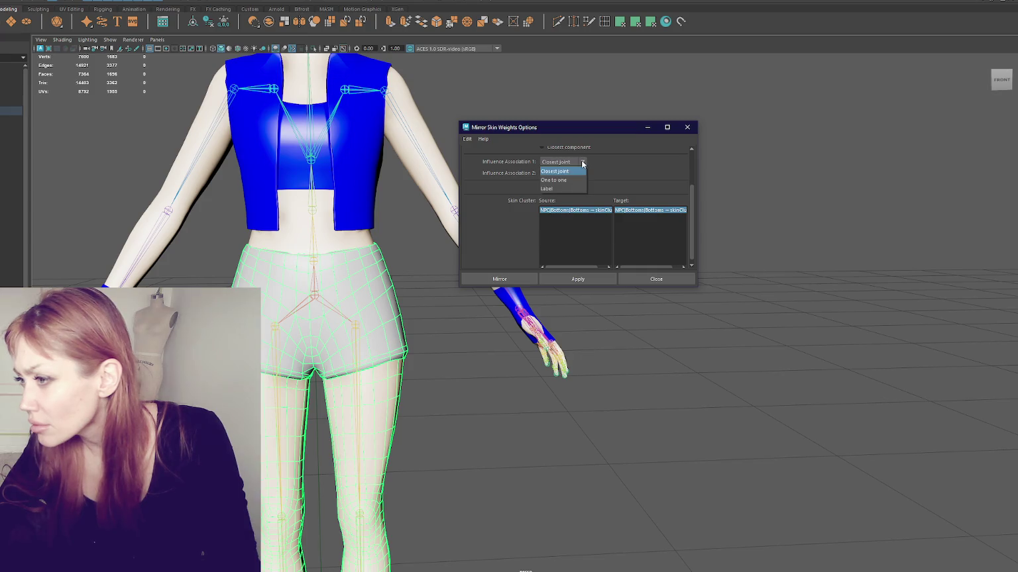
pyautogui.scroll(-1, 600, 184)
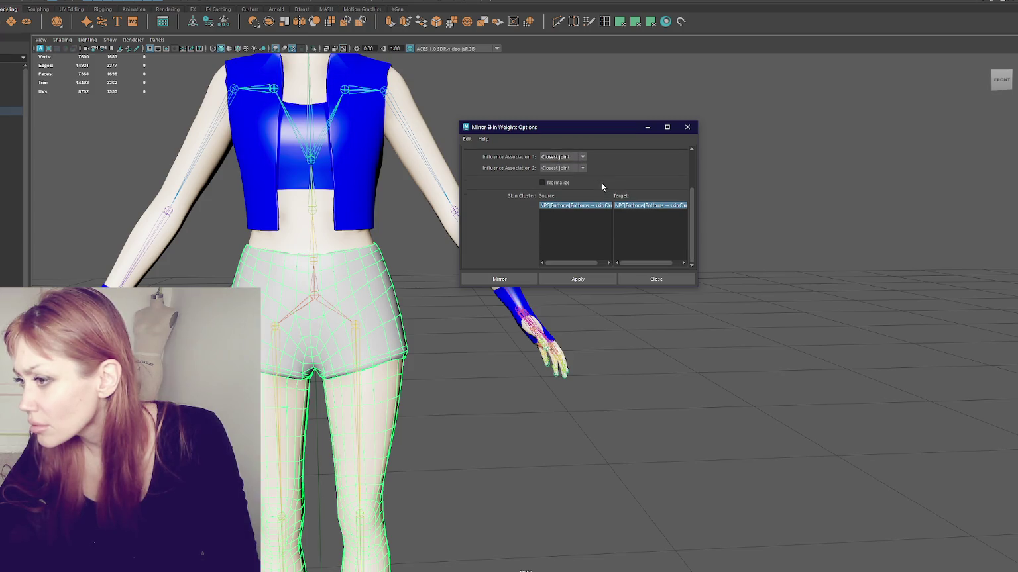
pyautogui.scroll(2, 650, 209)
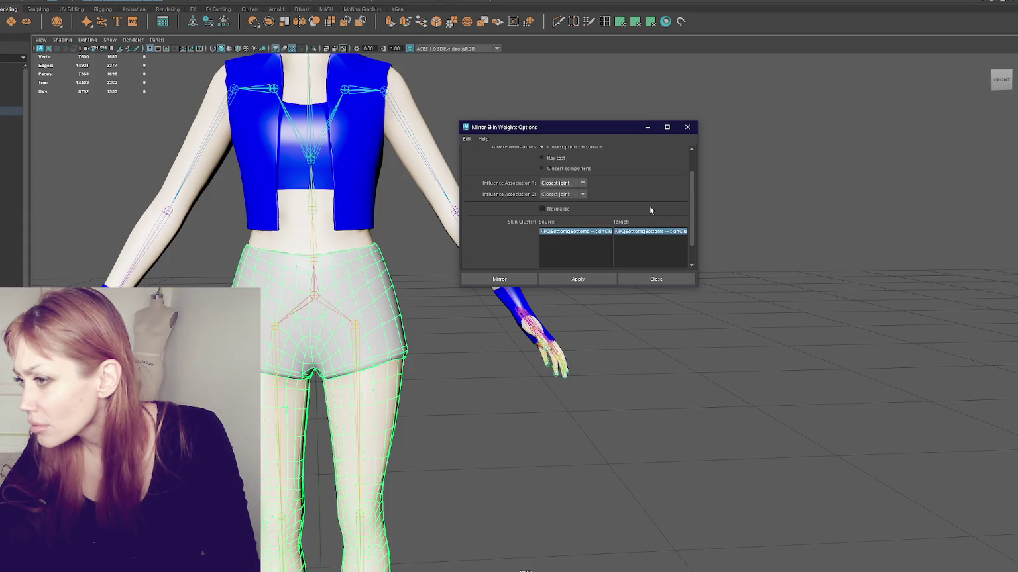
pyautogui.scroll(1, 649, 205)
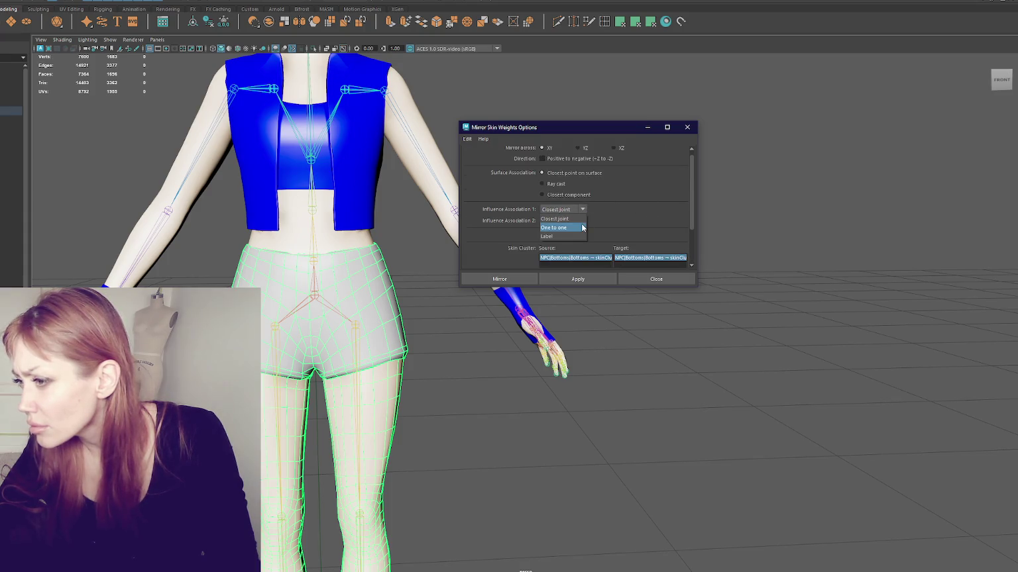
pyautogui.click(517, 279)
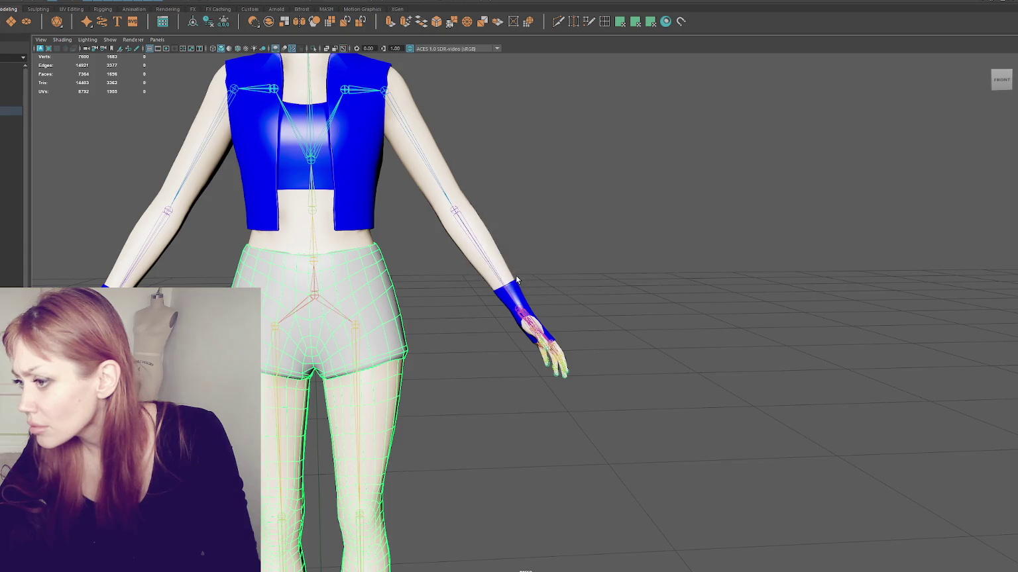
# - Bend the left hip to test the shorts, undo, and select the shorts
pyautogui.click(271, 358)
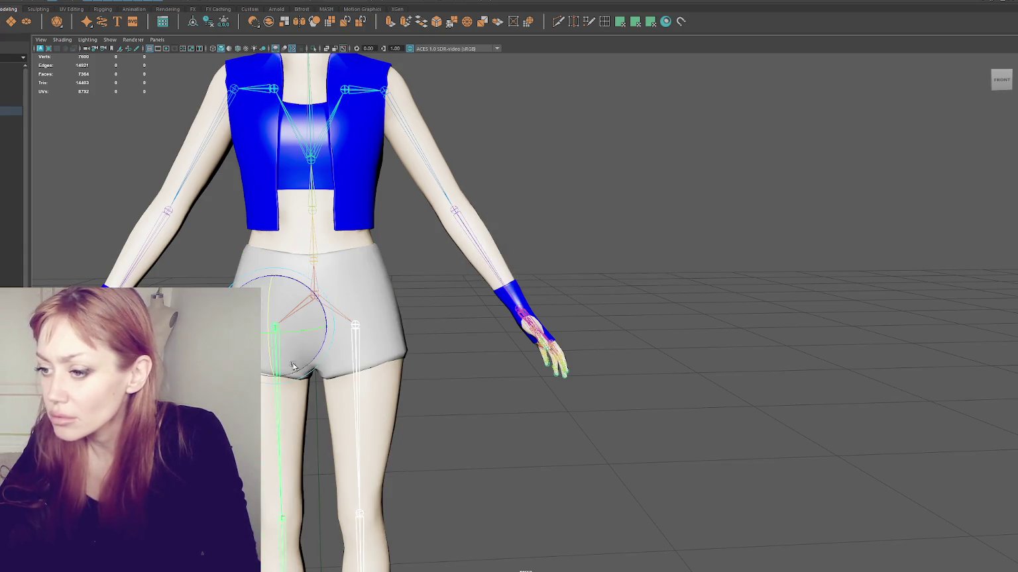
pyautogui.moveTo(271, 357); pyautogui.dragTo(284, 312)
pyautogui.hotkey('ctrl', 'z')
pyautogui.click(373, 314)
# - Swing the left leg forward again to check deformation, undo, and inspect the shorts
pyautogui.click(363, 338)
pyautogui.click(272, 354)
pyautogui.moveTo(269, 354); pyautogui.dragTo(285, 312)
pyautogui.hotkey('ctrl', 'z')
pyautogui.click(395, 341)
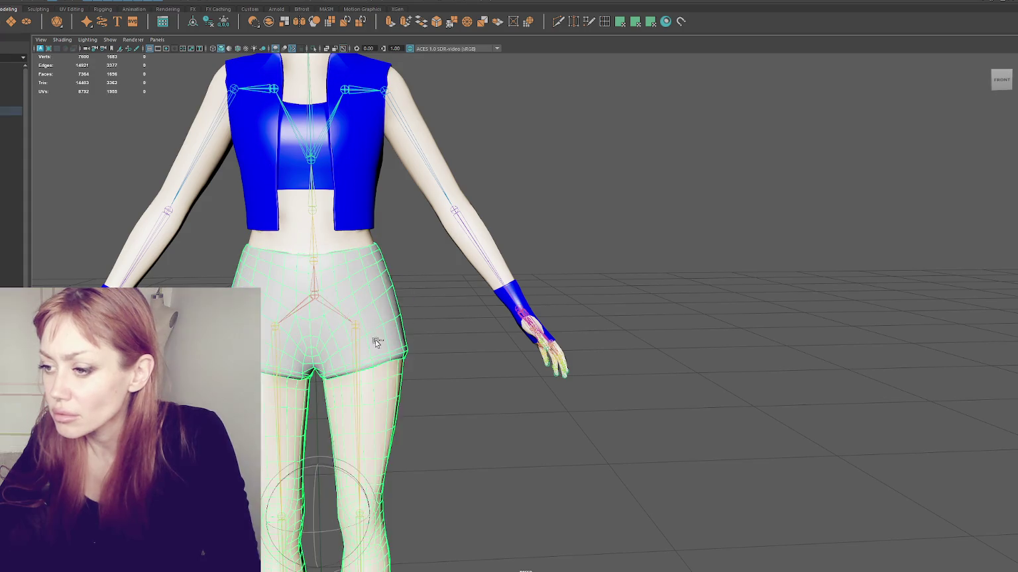
pyautogui.hotkey('ctrl', 'z')
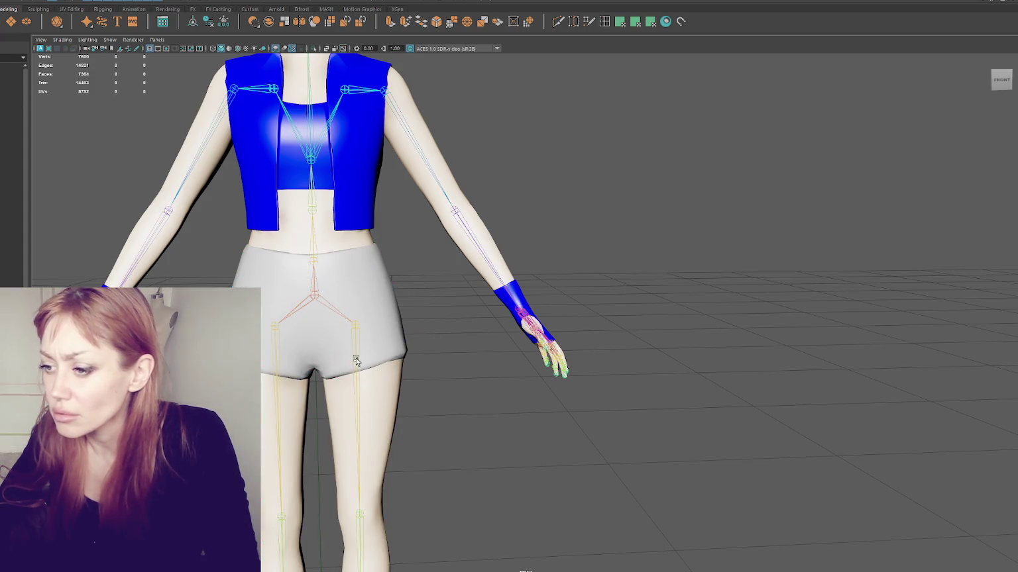
# - Bend the hip toward the camera once more, undo, select the shorts and open the Skin menu
pyautogui.click(277, 350)
pyautogui.moveTo(277, 350); pyautogui.dragTo(263, 287)
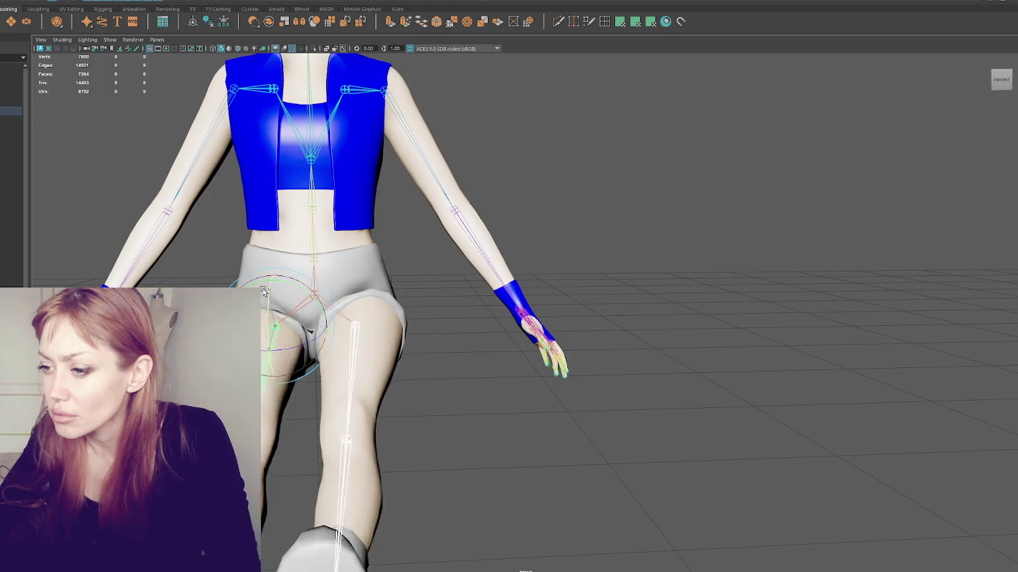
pyautogui.hotkey('ctrl', 'z')
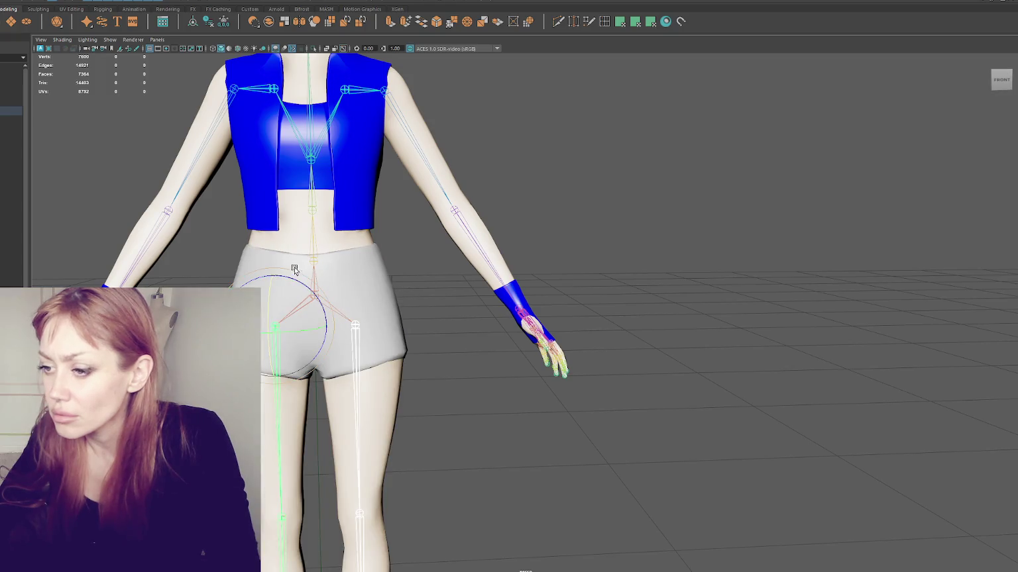
pyautogui.click(381, 264)
pyautogui.click(105, 1)
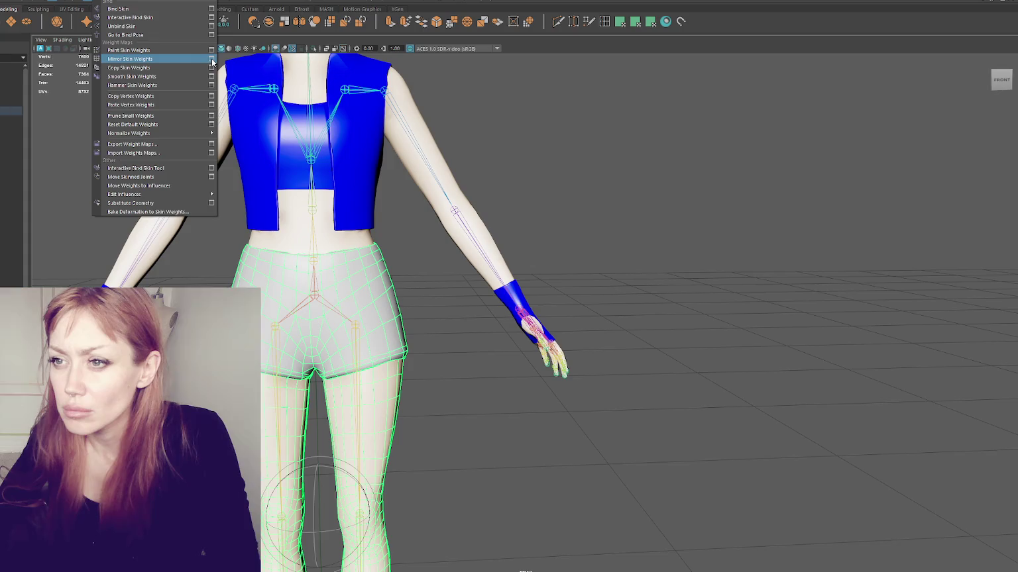
# - Open the Mirror Skin Weights settings, test-rotate the leg forward, undo, and reselect the shorts
pyautogui.click(212, 59)
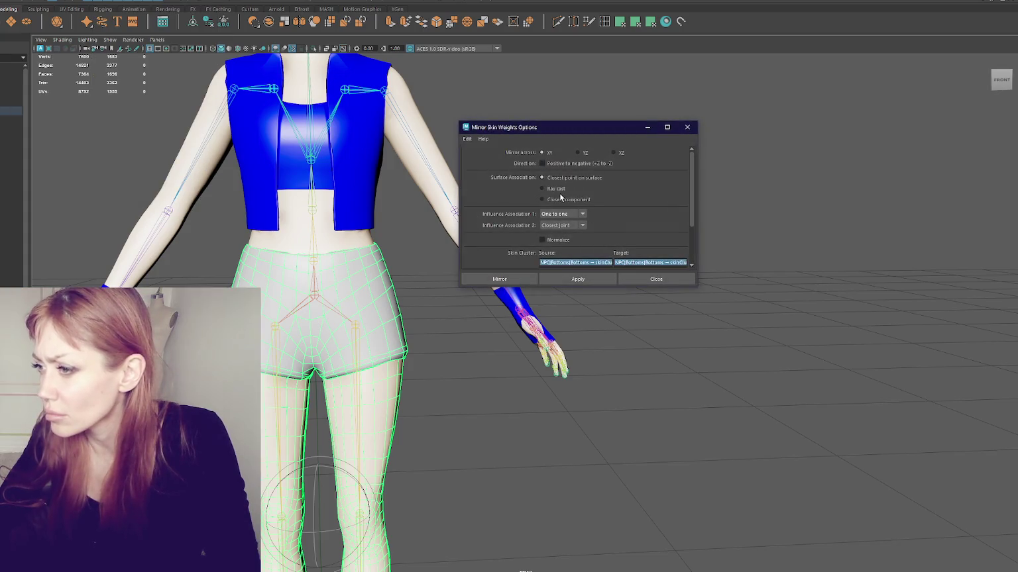
pyautogui.click(365, 337)
pyautogui.click(277, 326)
pyautogui.moveTo(285, 371); pyautogui.dragTo(255, 282)
pyautogui.hotkey('ctrl', 'z')
pyautogui.click(354, 340)
# - Swing the left hip forward again to check the shorts, undo, then clear the selection
pyautogui.click(355, 342)
pyautogui.click(277, 326)
pyautogui.moveTo(285, 371); pyautogui.dragTo(263, 286)
pyautogui.hotkey('ctrl', 'z')
pyautogui.click(354, 339)
pyautogui.click(354, 324)
pyautogui.click(312, 294)
pyautogui.click(363, 358)
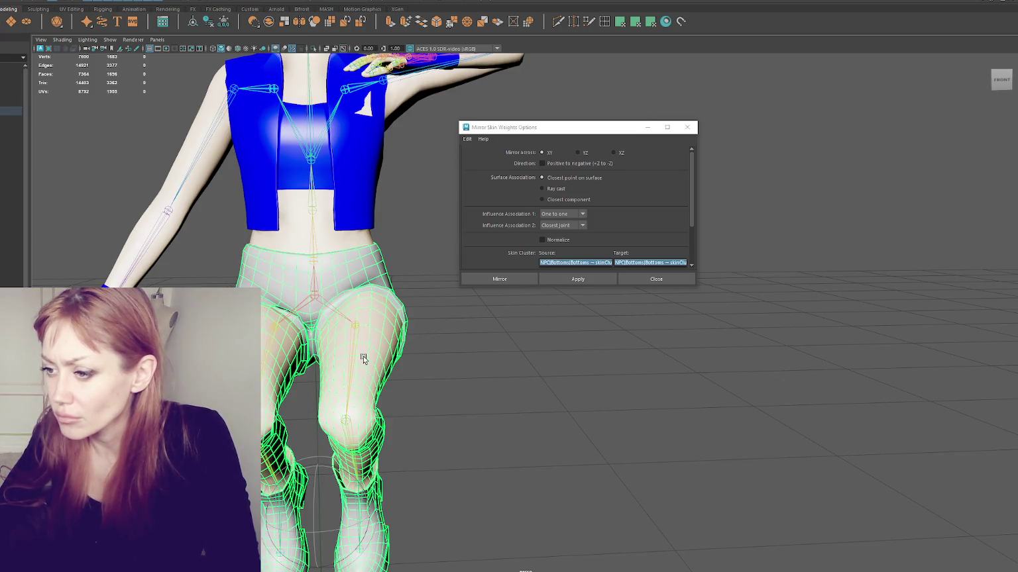
pyautogui.click(438, 374)
# - Orbit around the character, then quit Maya and answer the save prompt
pyautogui.keyDown('alt'); pyautogui.moveTo(437, 374); pyautogui.dragTo(447, 387); pyautogui.keyUp('alt')
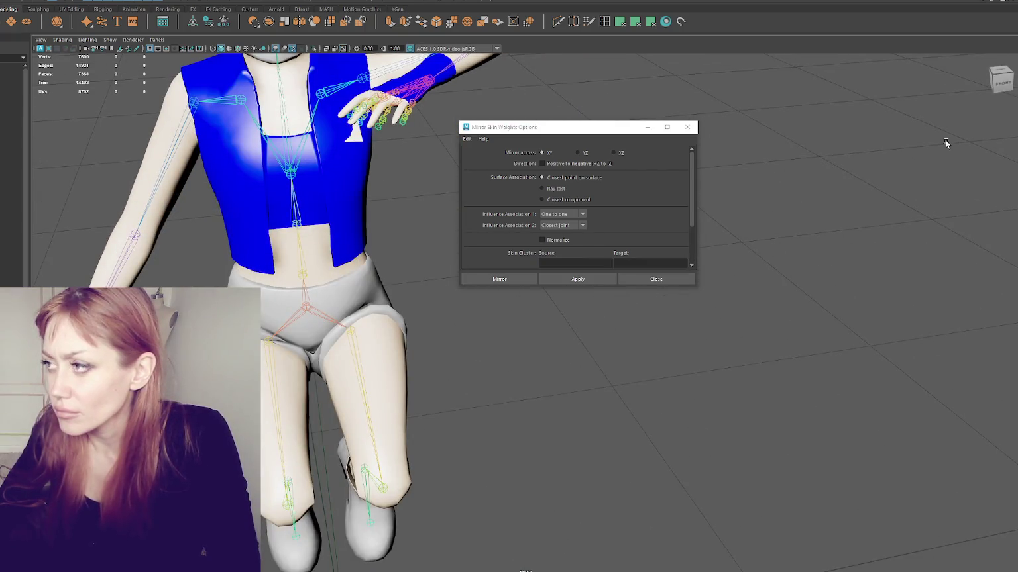
pyautogui.hotkey('ctrl', 'o')
pyautogui.click(461, 283)
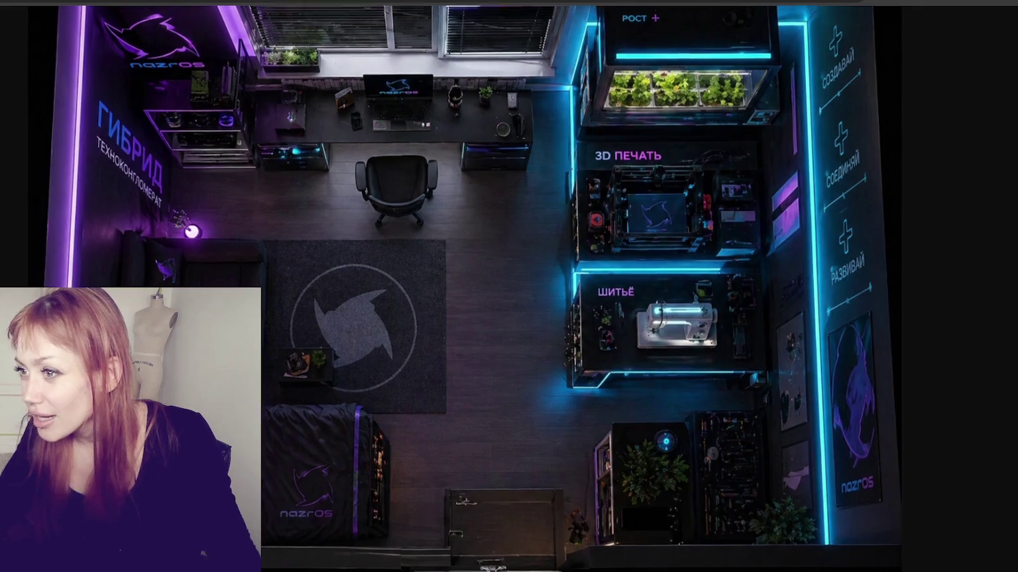
# - Scroll down the itch.io game page toward its development log and comments
pyautogui.scroll(-2, 278, 324)
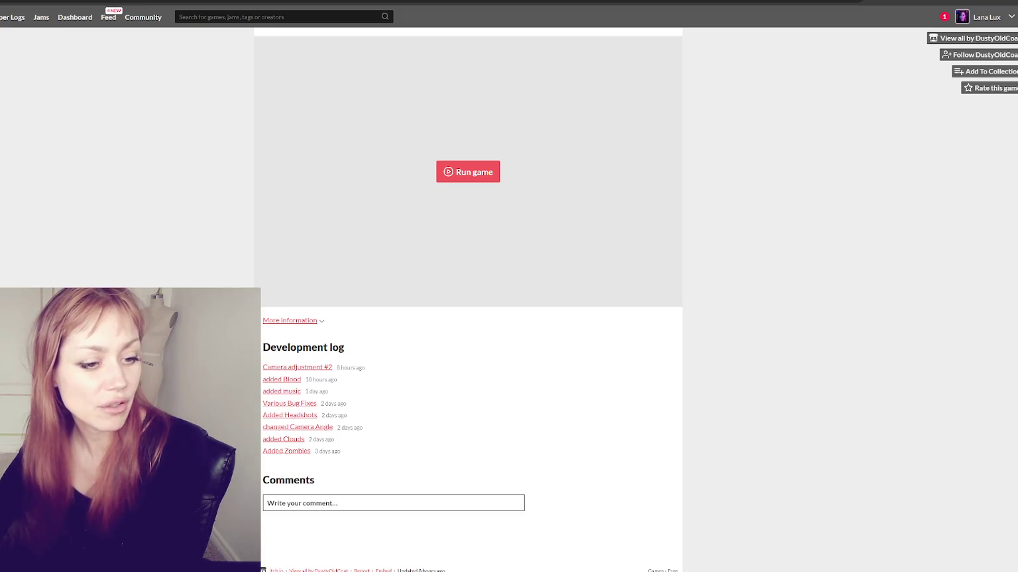
# - Run the ShooterGame browser game and play it in fullscreen
pyautogui.click(457, 172)
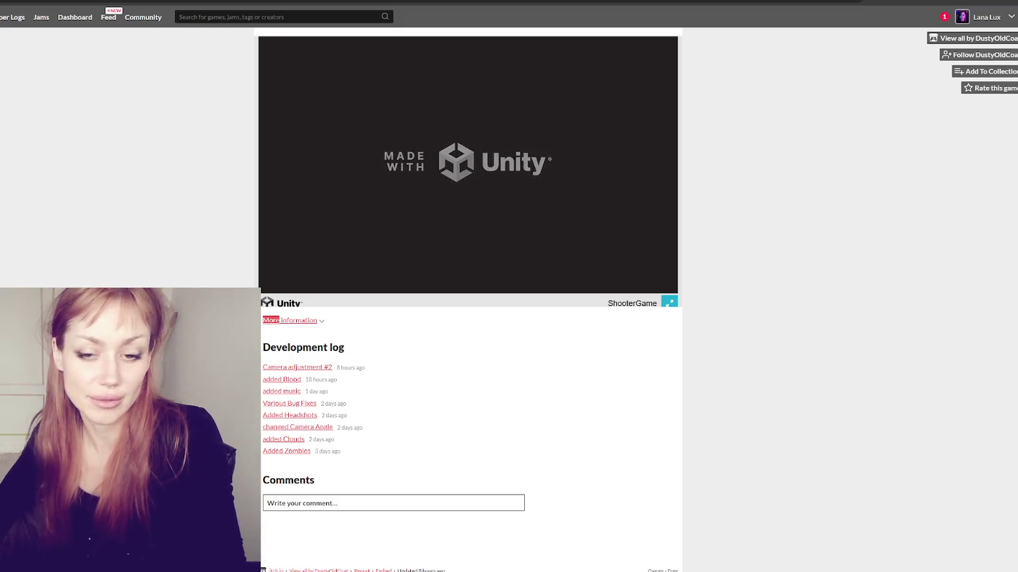
pyautogui.click(670, 302)
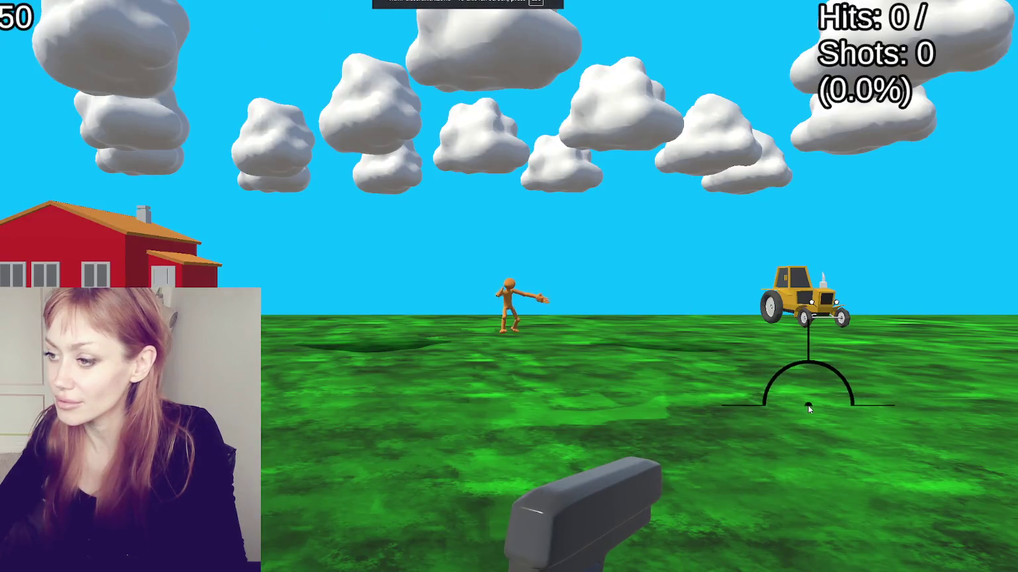
# - Shoot the orange figures across the field, near the tractor and by the barn
pyautogui.click(502, 300)
pyautogui.click(689, 295)
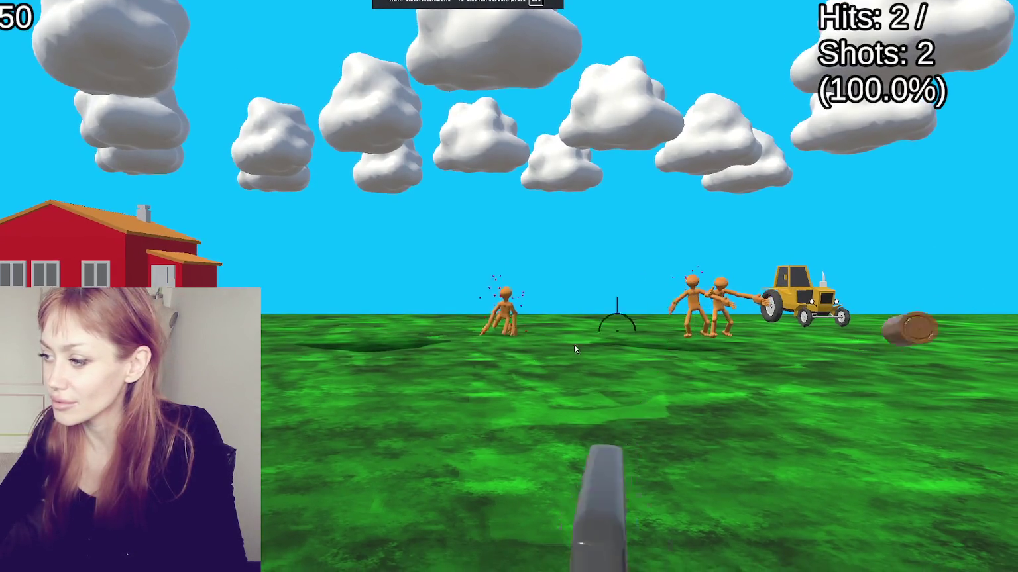
pyautogui.click(663, 328)
pyautogui.click(453, 330)
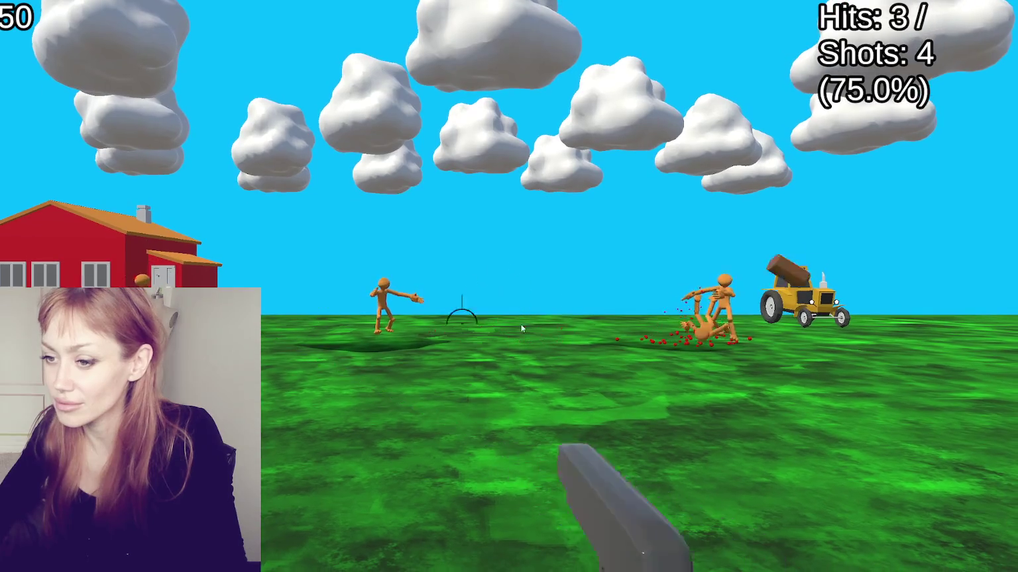
pyautogui.click(722, 317)
pyautogui.click(379, 304)
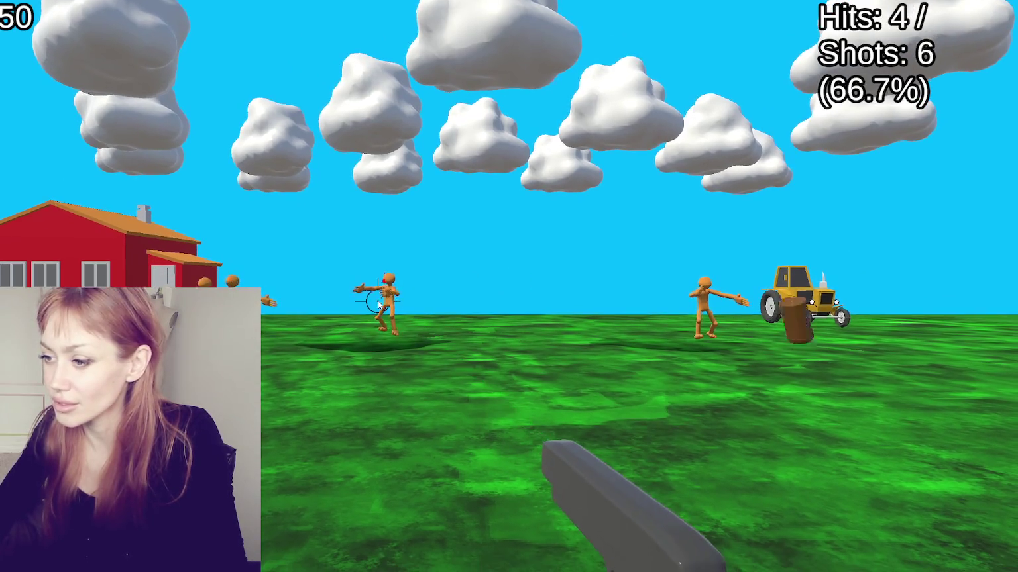
pyautogui.click(888, 265)
pyautogui.click(387, 318)
pyautogui.click(345, 358)
pyautogui.click(275, 319)
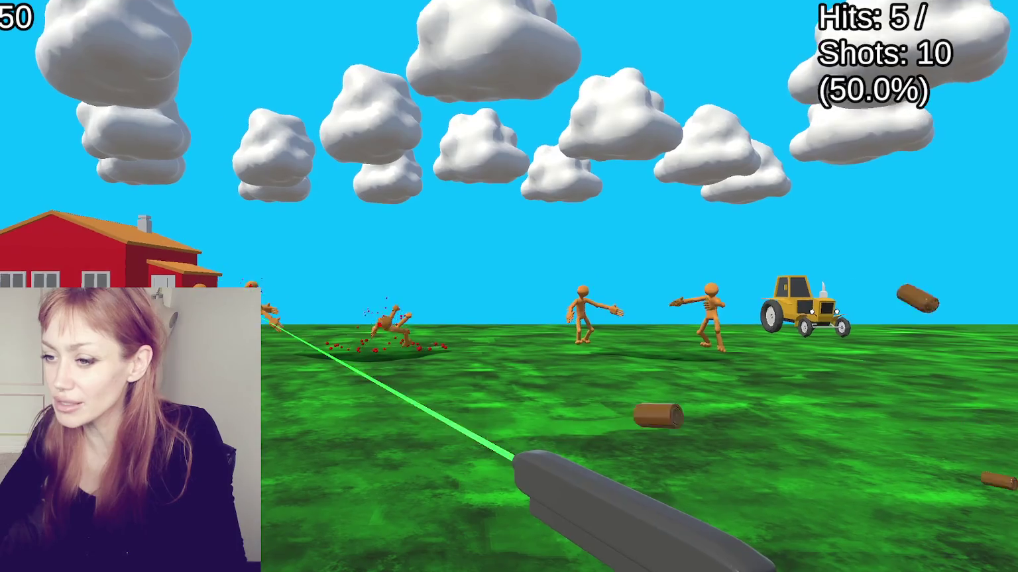
pyautogui.click(588, 302)
pyautogui.click(704, 285)
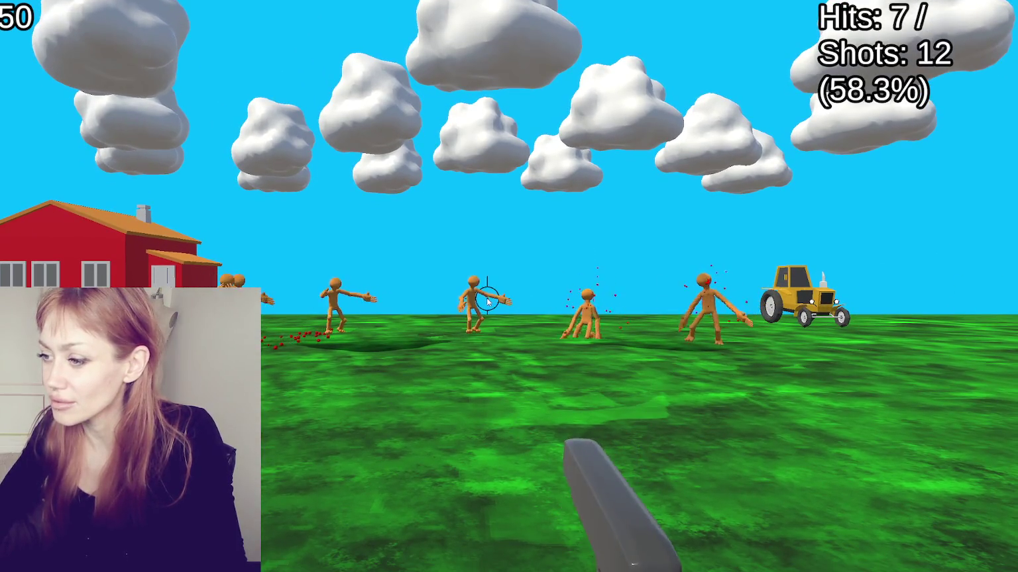
pyautogui.click(336, 292)
pyautogui.click(334, 297)
pyautogui.click(255, 278)
pyautogui.click(265, 290)
pyautogui.click(265, 288)
pyautogui.click(292, 300)
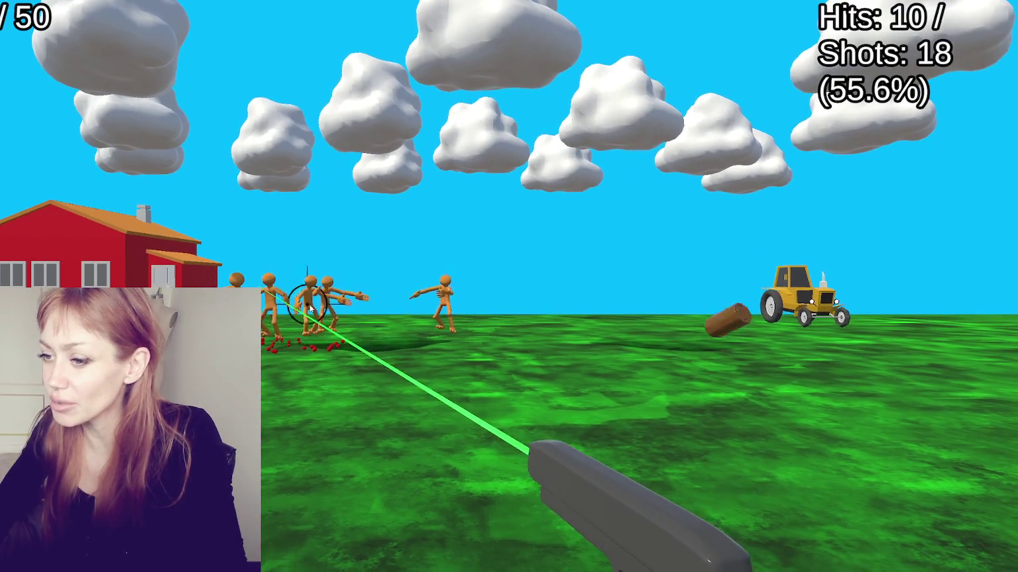
pyautogui.click(566, 298)
pyautogui.click(663, 295)
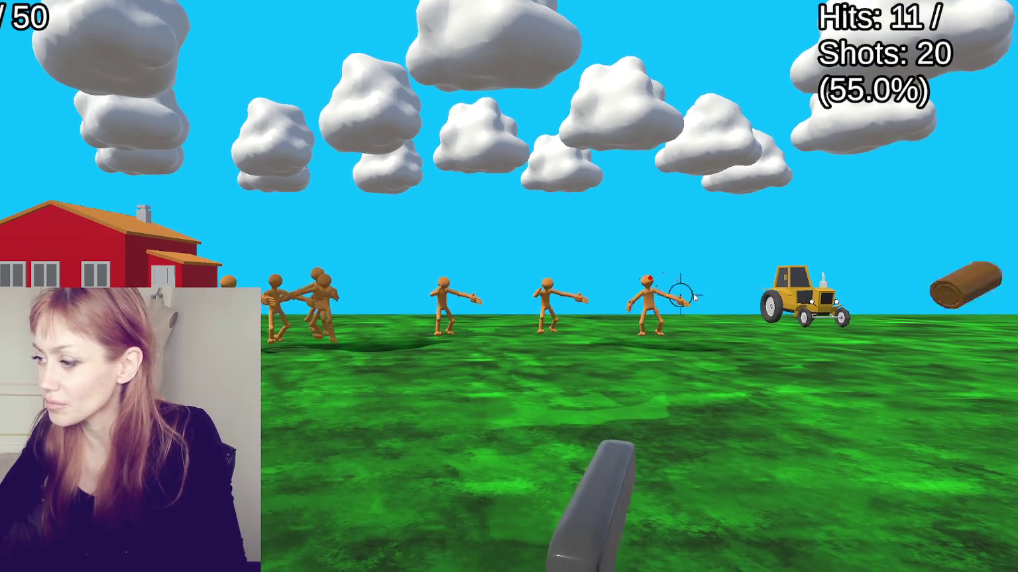
# - Keep firing at the crowding figures until the counter reads 20 hits from 46 shots
pyautogui.click(549, 294)
pyautogui.click(523, 295)
pyautogui.click(487, 301)
pyautogui.click(552, 309)
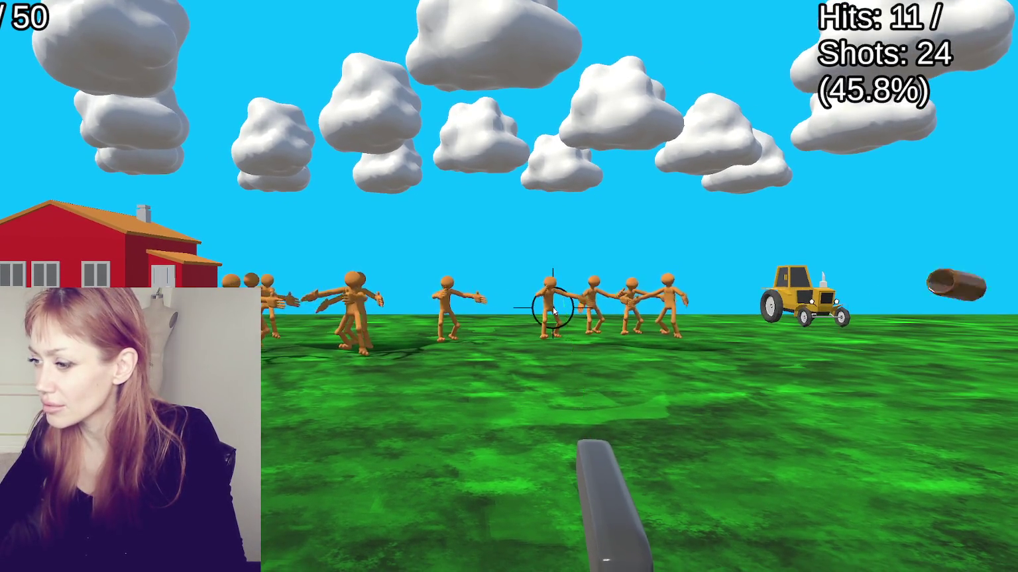
pyautogui.click(563, 289)
pyautogui.click(544, 291)
pyautogui.click(549, 288)
pyautogui.click(551, 289)
pyautogui.click(554, 291)
pyautogui.click(556, 296)
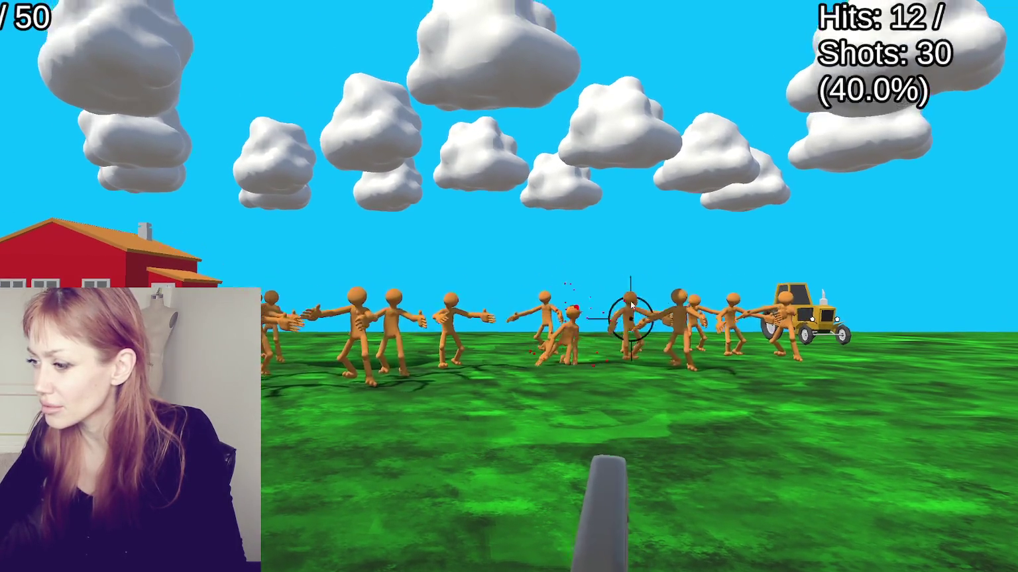
pyautogui.click(628, 295)
pyautogui.click(543, 292)
pyautogui.click(397, 287)
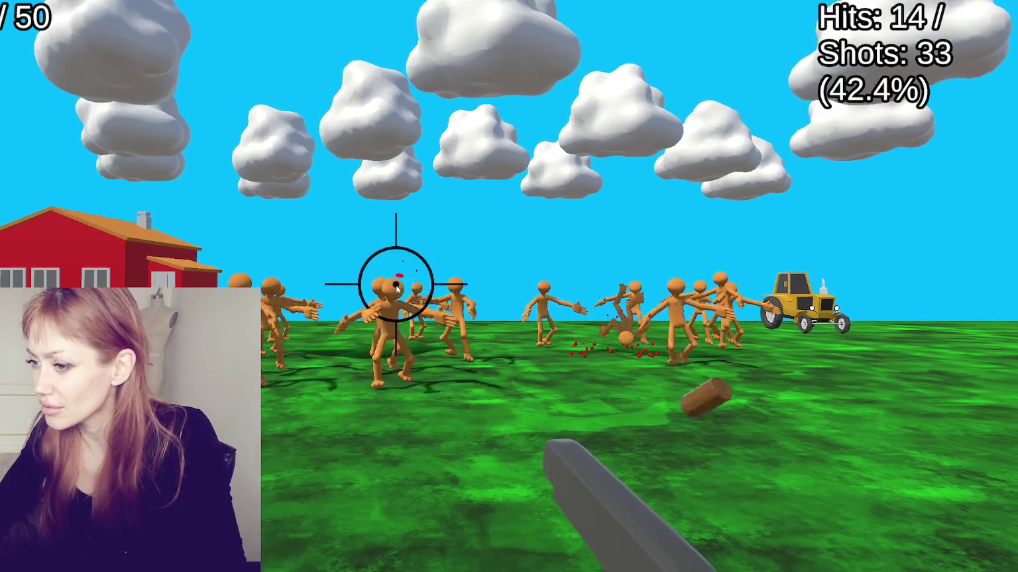
pyautogui.click(385, 292)
pyautogui.click(331, 290)
pyautogui.click(255, 256)
pyautogui.click(273, 259)
pyautogui.click(277, 285)
pyautogui.click(282, 289)
pyautogui.click(273, 265)
pyautogui.click(318, 278)
pyautogui.click(663, 292)
pyautogui.click(719, 297)
pyautogui.click(727, 300)
# - Fire at figures on both sides until the Final Score shows 50 hits, 168 shots, 29.8%
pyautogui.click(736, 302)
pyautogui.click(745, 306)
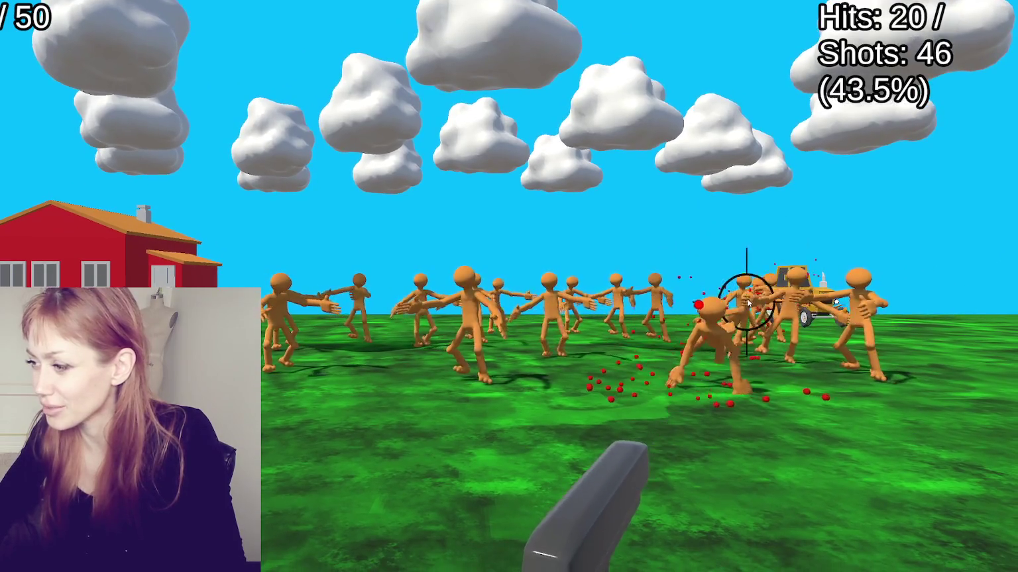
pyautogui.click(728, 337)
pyautogui.click(884, 279)
pyautogui.click(851, 304)
pyautogui.click(464, 283)
pyautogui.click(478, 286)
pyautogui.click(726, 289)
pyautogui.click(888, 277)
pyautogui.click(774, 286)
pyautogui.click(762, 292)
pyautogui.click(868, 288)
pyautogui.click(862, 284)
pyautogui.click(855, 282)
pyautogui.click(848, 279)
pyautogui.click(287, 268)
pyautogui.click(278, 285)
pyautogui.click(272, 291)
pyautogui.click(314, 291)
pyautogui.click(308, 291)
pyautogui.click(303, 291)
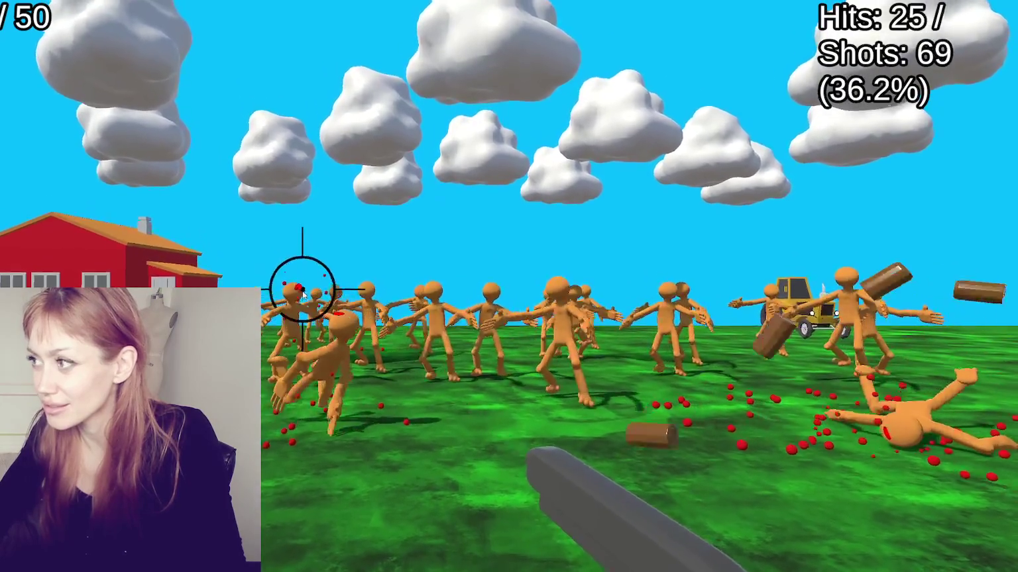
pyautogui.click(331, 291)
pyautogui.click(464, 295)
pyautogui.click(511, 295)
pyautogui.click(544, 293)
pyautogui.click(570, 293)
pyautogui.click(592, 291)
pyautogui.click(596, 288)
pyautogui.click(630, 288)
pyautogui.click(654, 291)
pyautogui.click(609, 295)
pyautogui.click(696, 301)
pyautogui.click(785, 312)
pyautogui.click(789, 311)
pyautogui.click(863, 318)
pyautogui.click(420, 302)
pyautogui.click(314, 314)
pyautogui.click(314, 315)
pyautogui.click(352, 318)
pyautogui.click(427, 311)
pyautogui.click(388, 304)
pyautogui.click(410, 311)
pyautogui.click(416, 307)
pyautogui.click(437, 318)
pyautogui.click(439, 317)
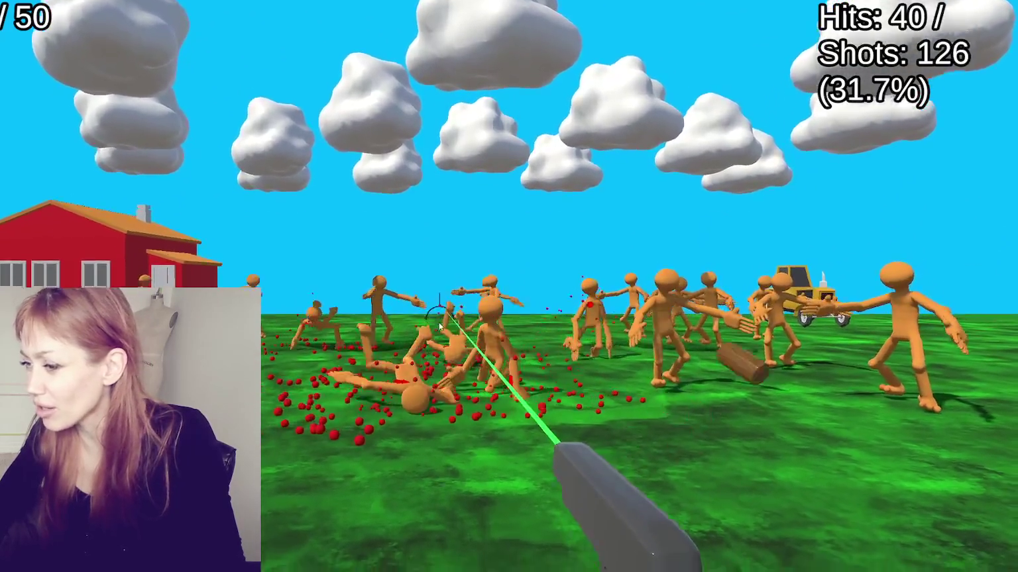
pyautogui.click(795, 331)
pyautogui.click(861, 351)
pyautogui.click(706, 305)
pyautogui.click(840, 318)
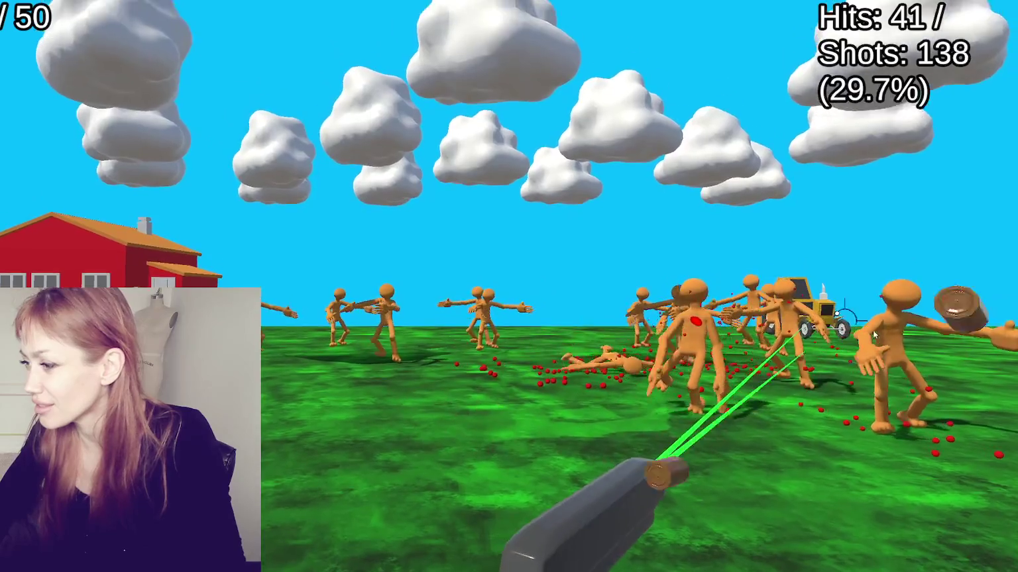
pyautogui.click(828, 327)
pyautogui.click(761, 321)
pyautogui.click(841, 325)
pyautogui.click(463, 311)
pyautogui.click(398, 308)
pyautogui.click(537, 328)
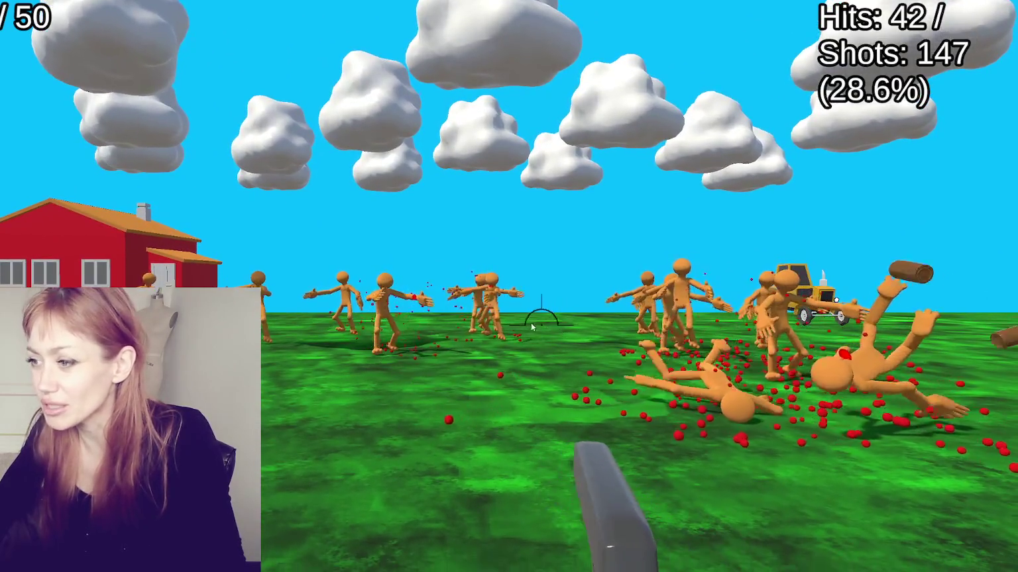
pyautogui.click(491, 322)
pyautogui.click(411, 318)
pyautogui.click(361, 316)
pyautogui.click(383, 305)
pyautogui.click(345, 309)
pyautogui.click(345, 309)
pyautogui.click(265, 318)
pyautogui.click(265, 317)
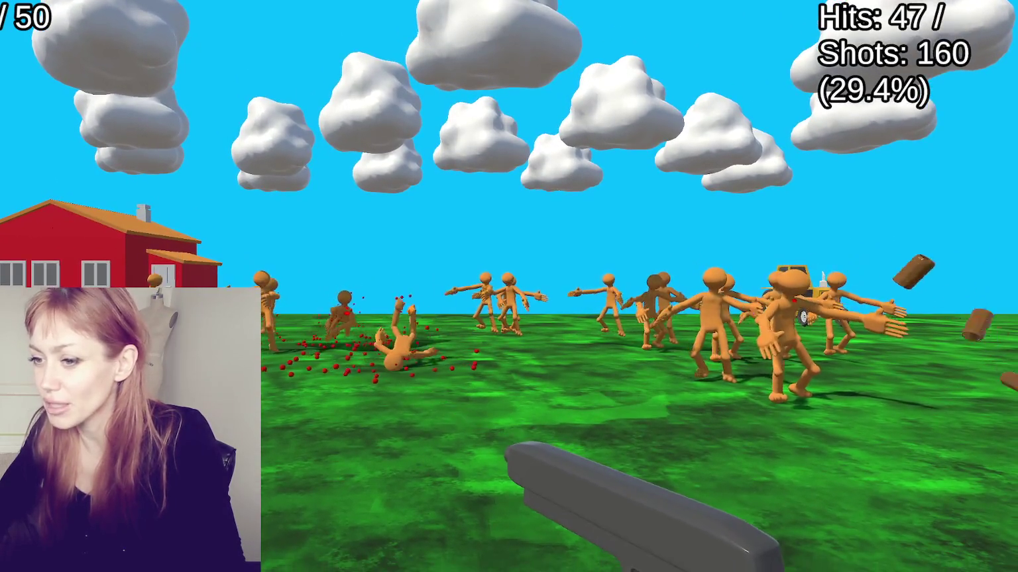
pyautogui.click(268, 303)
pyautogui.click(268, 302)
pyautogui.click(799, 307)
pyautogui.click(729, 298)
pyautogui.click(673, 292)
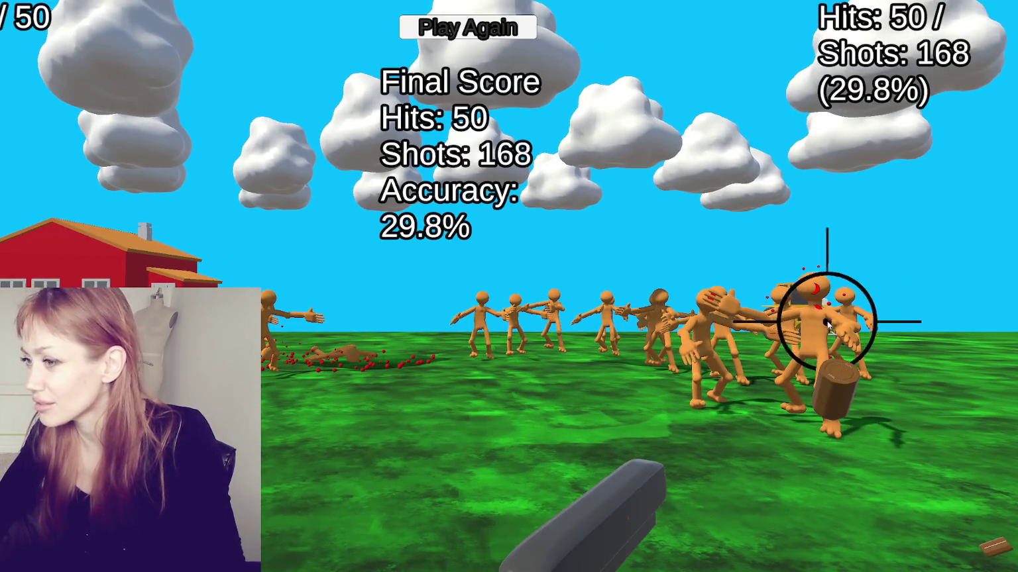
# - Start a new round in the windowed page view and fire once, leaving 0 hits from 1 shot
pyautogui.click(469, 28)
pyautogui.press('Escape')
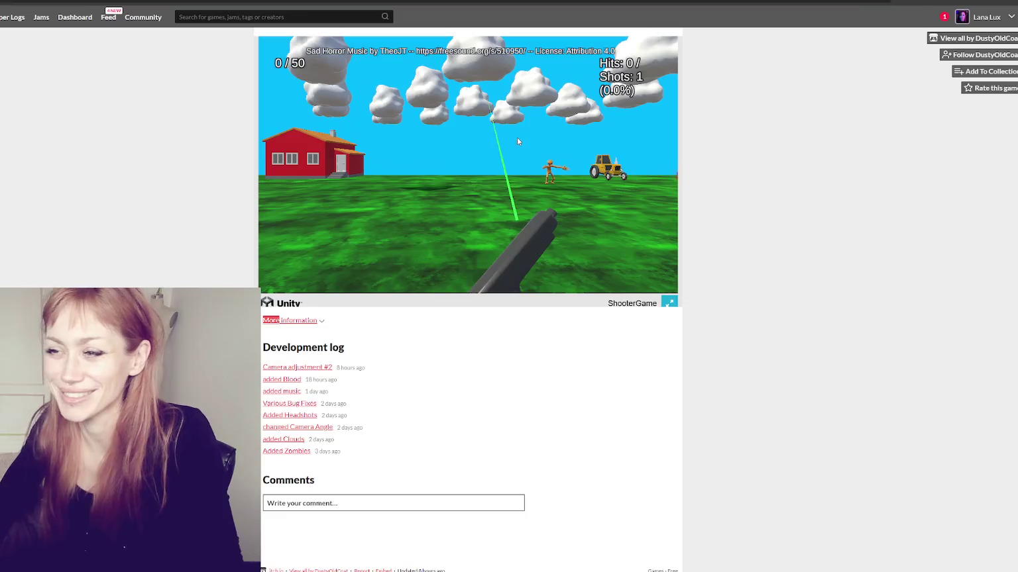
pyautogui.click(517, 136)
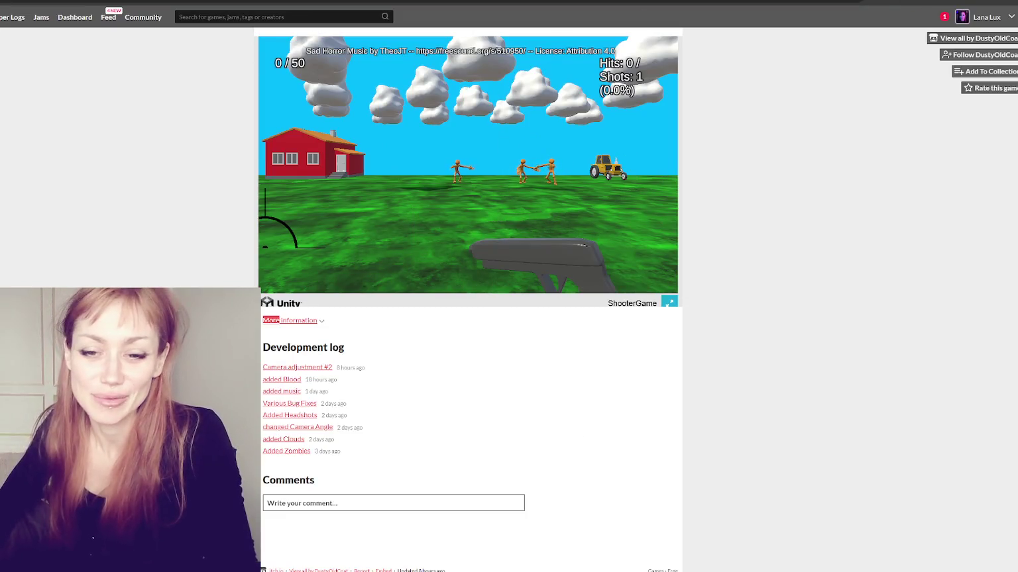